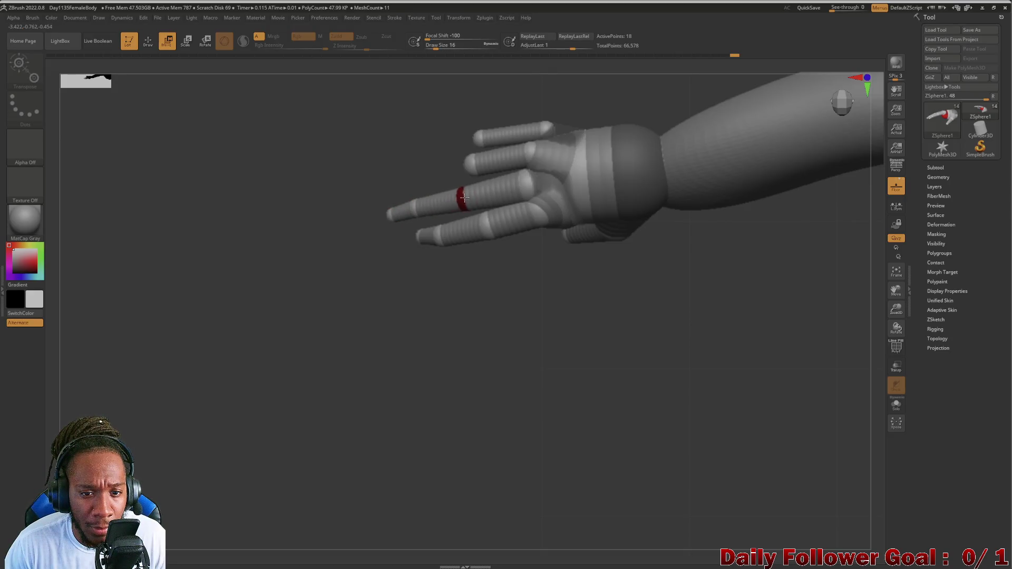
# Adjust a finger joint and fingertip sphere, then bring the hip-resting hand into view.
pyautogui.moveTo(414, 321); pyautogui.dragTo(419, 231)
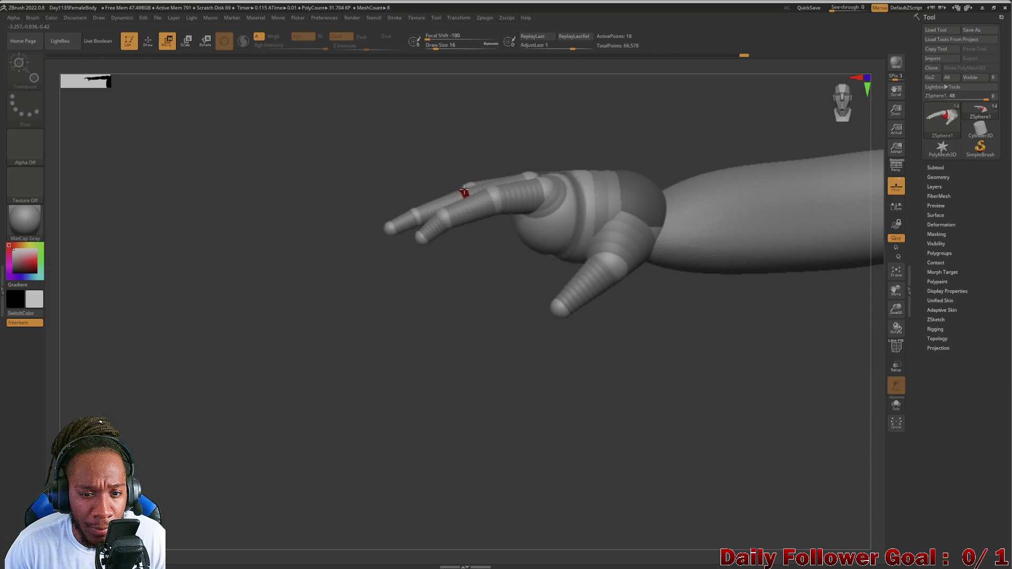
pyautogui.moveTo(465, 193); pyautogui.dragTo(463, 188)
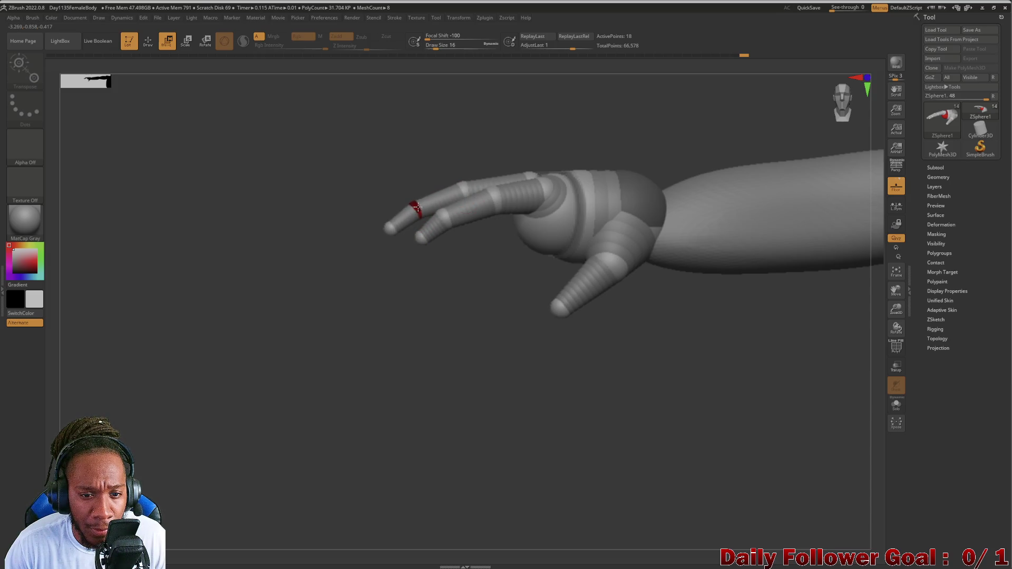
pyautogui.moveTo(390, 227); pyautogui.dragTo(392, 225)
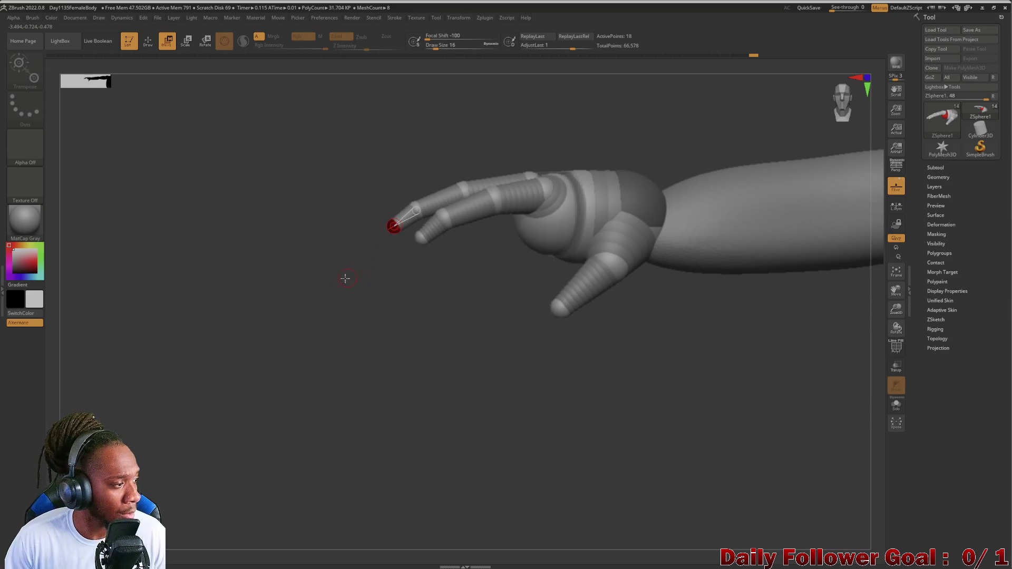
pyautogui.moveTo(345, 278); pyautogui.dragTo(355, 287)
pyautogui.moveTo(480, 309); pyautogui.dragTo(343, 278)
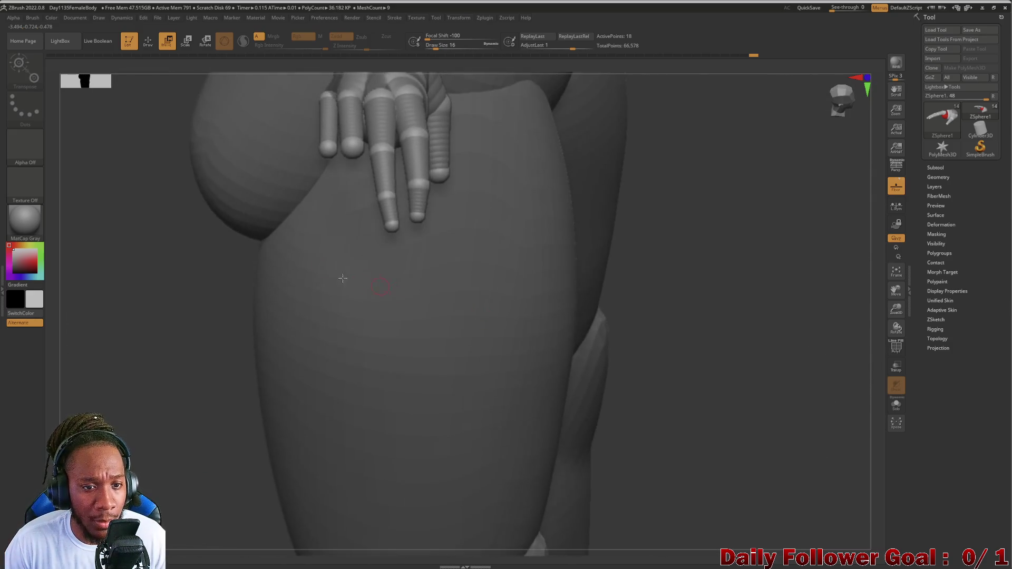
# Add a ZSphere at the little finger's tip and pull it down to lengthen the finger.
pyautogui.press('q')
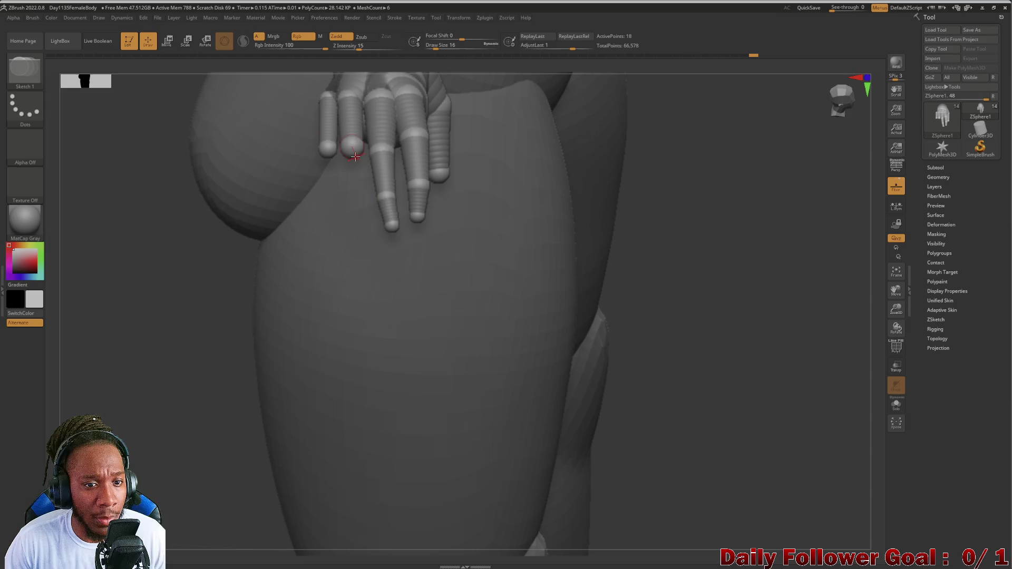
pyautogui.moveTo(355, 156); pyautogui.dragTo(359, 160)
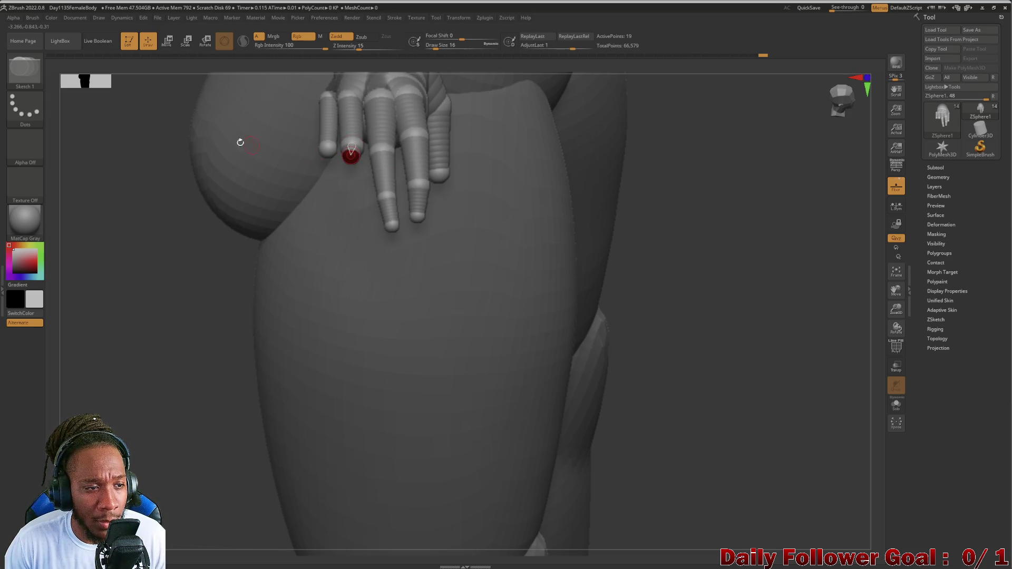
pyautogui.press('w')
pyautogui.moveTo(351, 156); pyautogui.dragTo(356, 189)
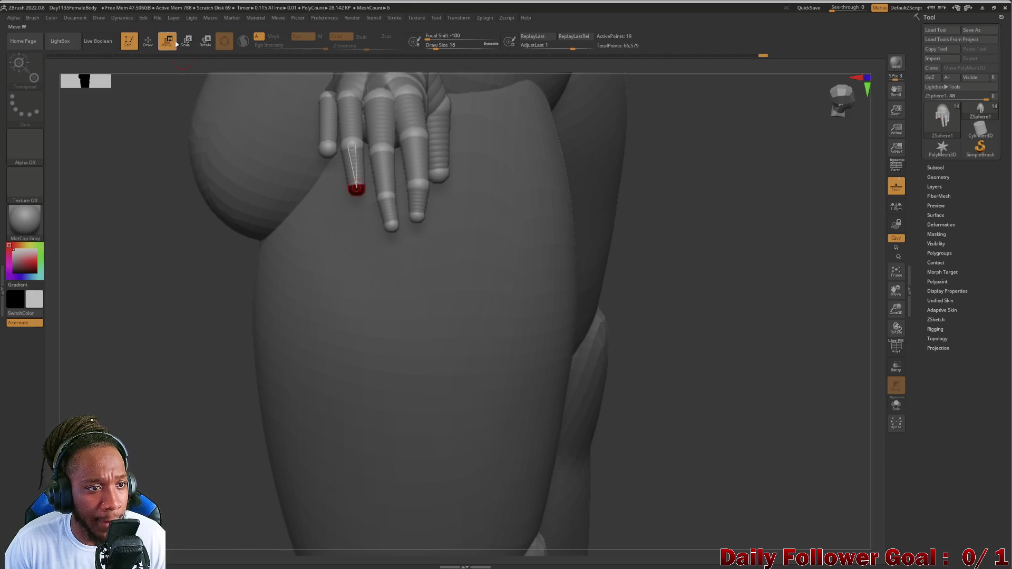
pyautogui.press('q')
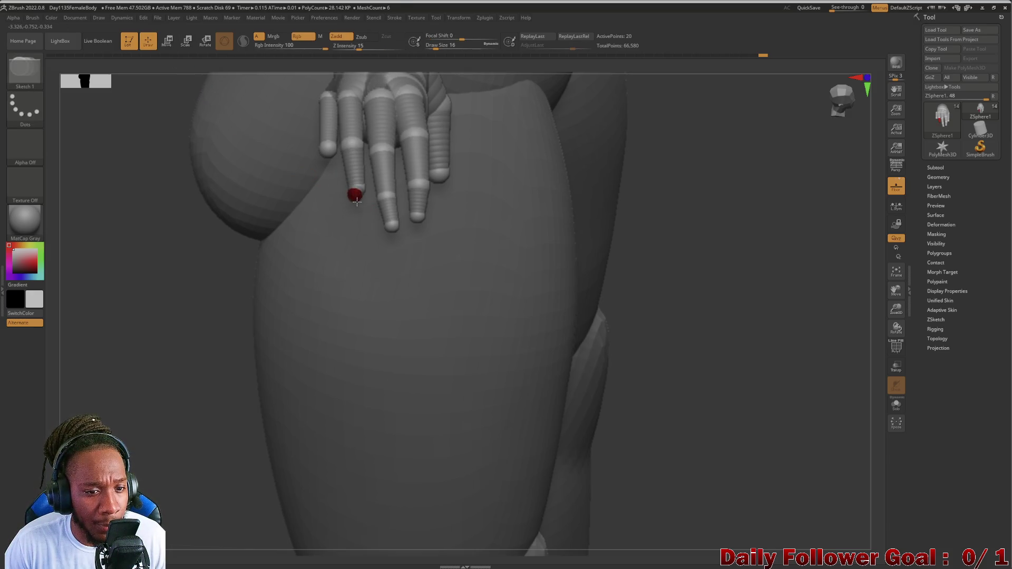
pyautogui.press('w')
pyautogui.moveTo(356, 200); pyautogui.dragTo(350, 199)
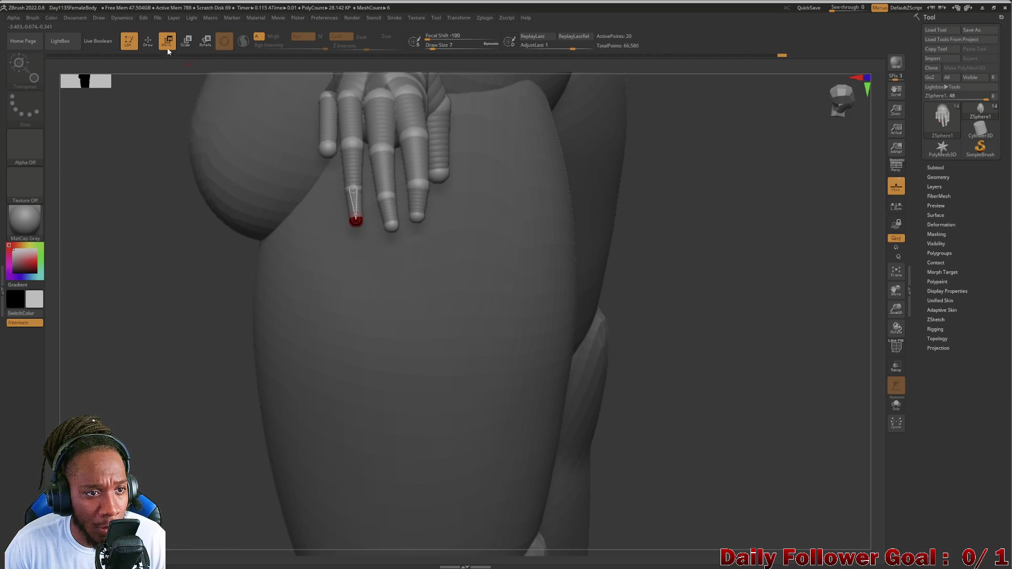
# Add a ZSphere at the first finger's tip, undoing a misplaced one first.
pyautogui.click(147, 40)
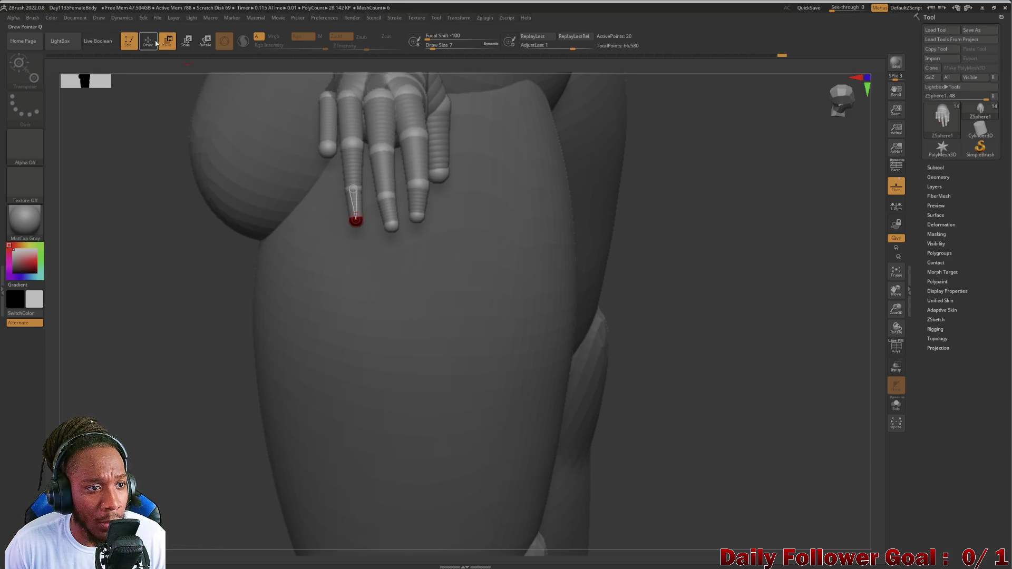
pyautogui.click(325, 158)
pyautogui.hotkey('ctrl', 'z')
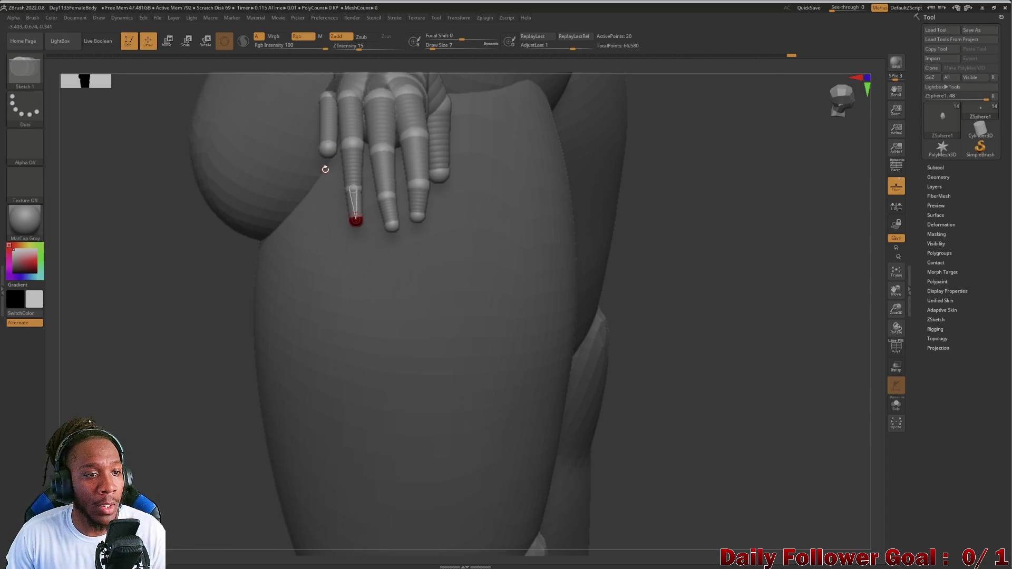
pyautogui.click(326, 152)
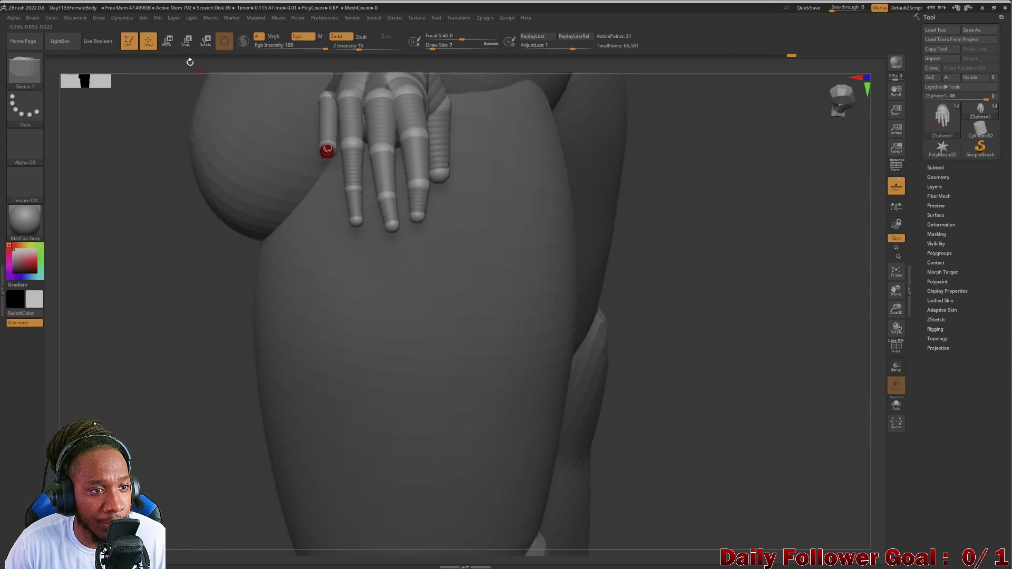
pyautogui.press('w')
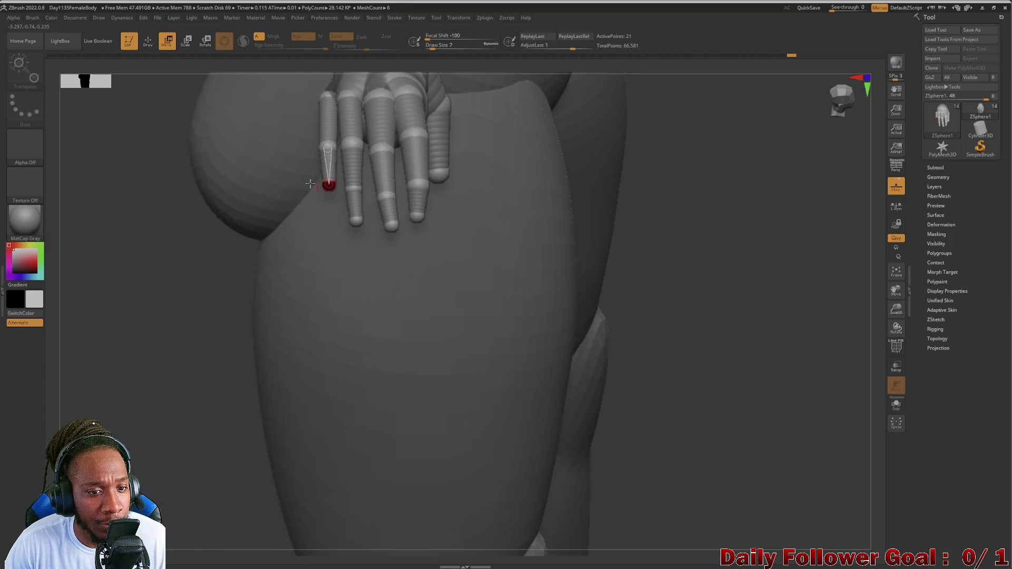
pyautogui.press('q')
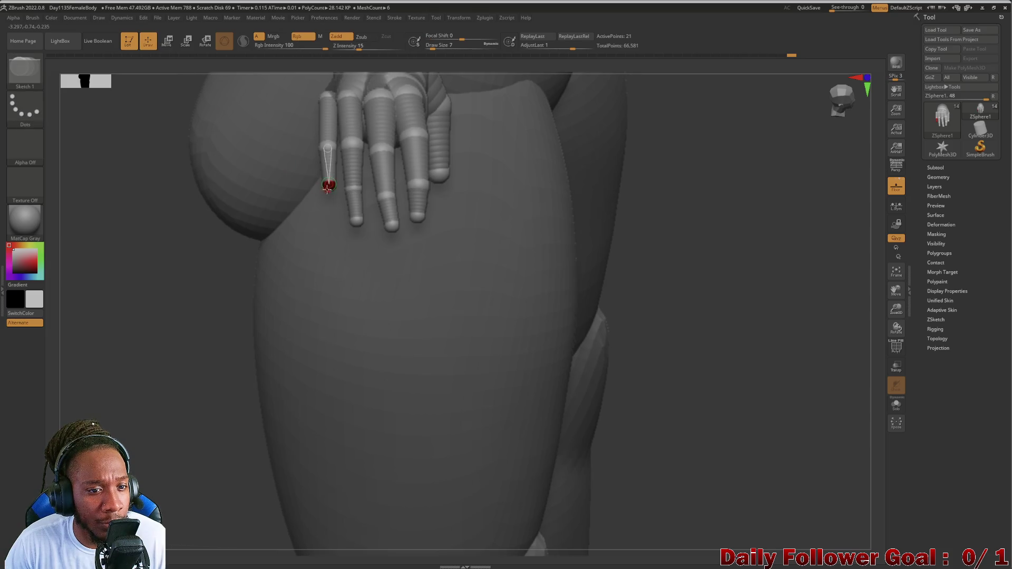
pyautogui.press('w')
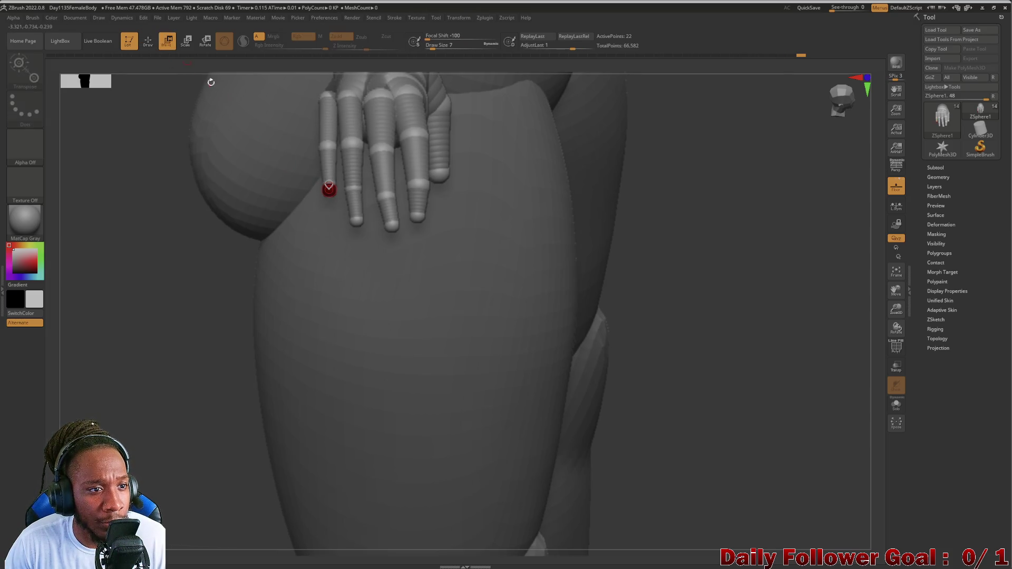
# Frame the whole body and zoom in on the outstretched arm.
pyautogui.moveTo(268, 216)
pyautogui.mouseDown()
pyautogui.moveTo(182, 261)
pyautogui.moveTo(413, 317)
pyautogui.moveTo(233, 313)
pyautogui.moveTo(292, 350)
pyautogui.moveTo(318, 319)
pyautogui.moveTo(387, 339)
pyautogui.moveTo(382, 248)
pyautogui.moveTo(350, 288)
pyautogui.moveTo(271, 253)
pyautogui.moveTo(356, 292)
pyautogui.moveTo(362, 324)
pyautogui.moveTo(282, 61)
pyautogui.mouseUp()
pyautogui.press('f')
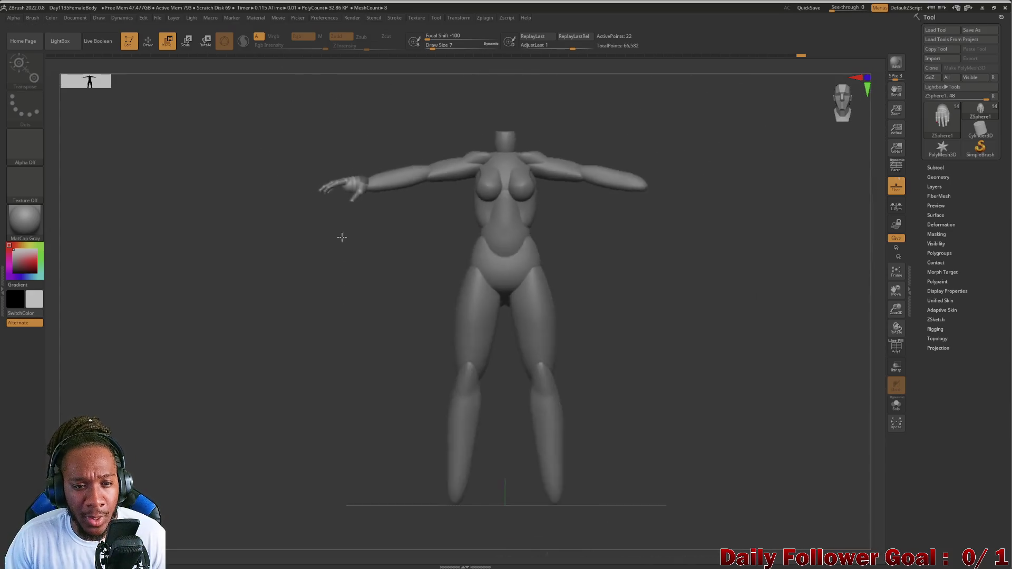
pyautogui.moveTo(341, 235)
pyautogui.mouseDown()
pyautogui.moveTo(407, 297)
pyautogui.moveTo(361, 315)
pyautogui.moveTo(278, 289)
pyautogui.moveTo(283, 276)
pyautogui.mouseUp()
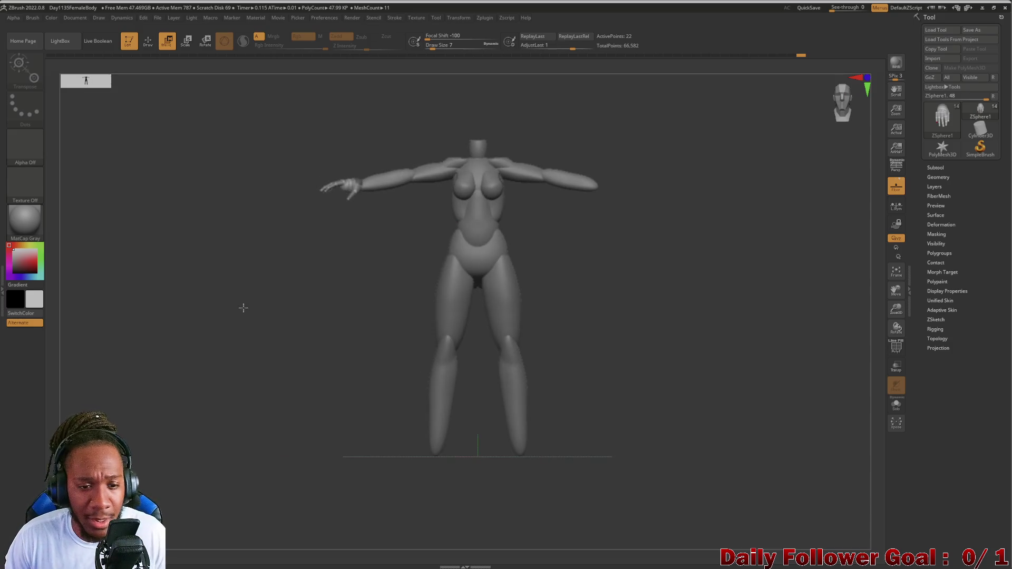
pyautogui.moveTo(259, 378)
pyautogui.keyDown('alt'); pyautogui.mouseDown()
pyautogui.moveTo(253, 319)
pyautogui.moveTo(276, 334)
pyautogui.moveTo(281, 319)
pyautogui.moveTo(274, 413)
pyautogui.moveTo(308, 333)
pyautogui.moveTo(327, 335)
pyautogui.mouseUp(); pyautogui.keyUp('alt')
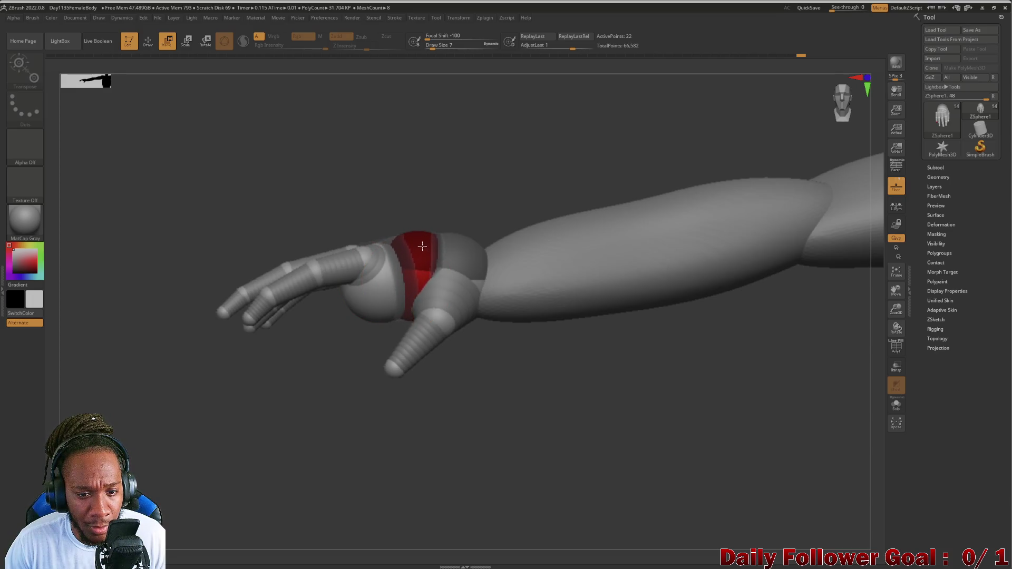
# Shift and rotate the wrist ZSphere so the hand tilts, then view the torso and arm.
pyautogui.moveTo(422, 246); pyautogui.dragTo(423, 254)
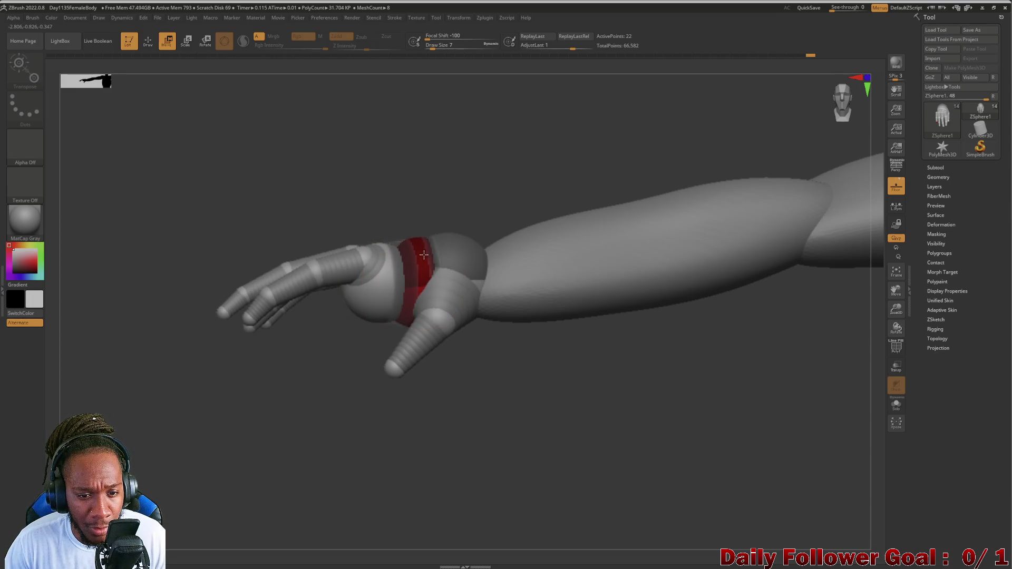
pyautogui.moveTo(388, 299); pyautogui.dragTo(398, 292)
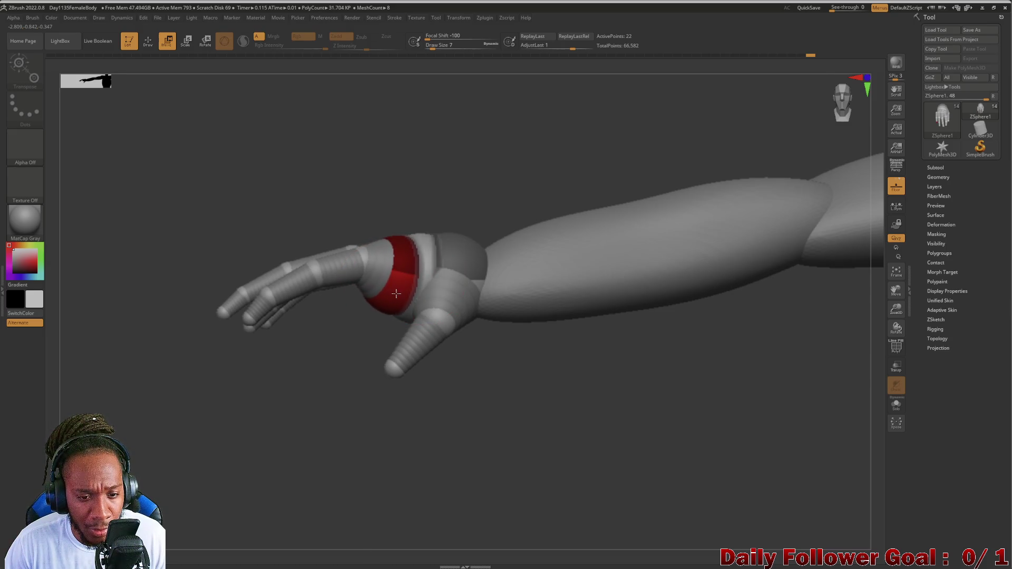
pyautogui.moveTo(355, 357)
pyautogui.mouseDown()
pyautogui.moveTo(350, 380)
pyautogui.moveTo(335, 362)
pyautogui.mouseUp()
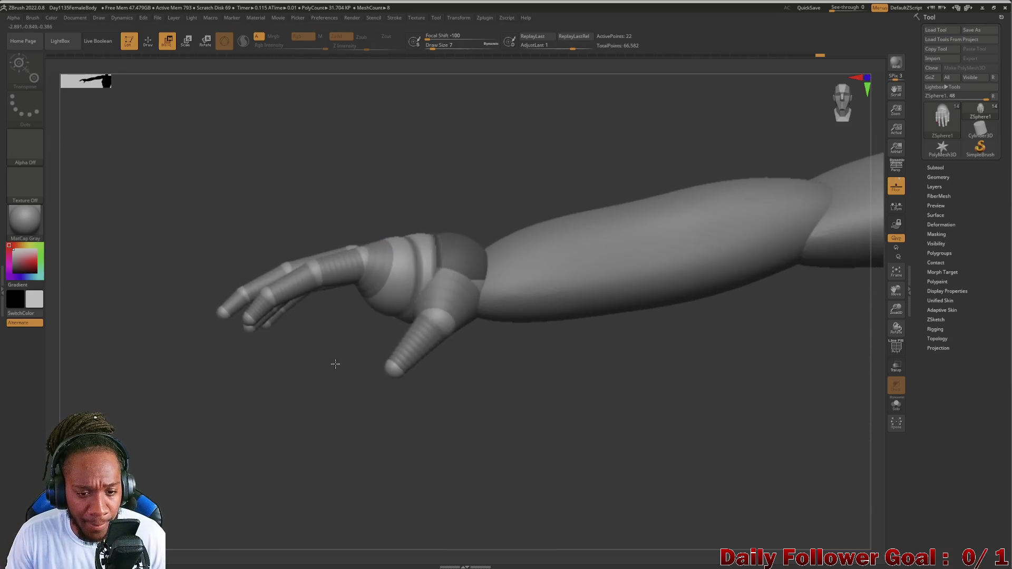
pyautogui.moveTo(327, 411)
pyautogui.keyDown('alt'); pyautogui.mouseDown()
pyautogui.moveTo(313, 202)
pyautogui.moveTo(335, 253)
pyautogui.moveTo(343, 441)
pyautogui.moveTo(374, 432)
pyautogui.moveTo(351, 452)
pyautogui.moveTo(187, 222)
pyautogui.moveTo(173, 266)
pyautogui.mouseUp(); pyautogui.keyUp('alt')
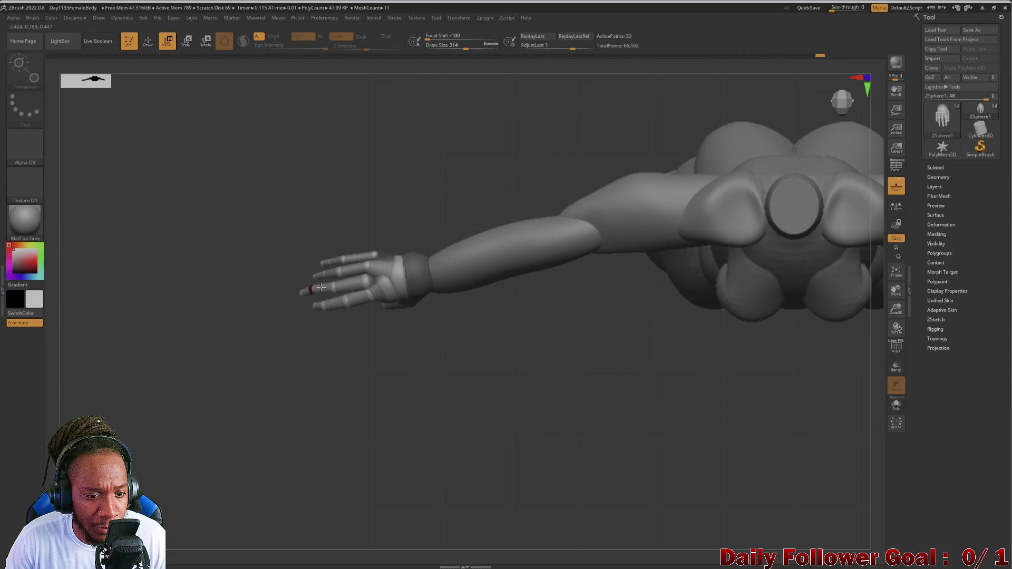
# Move the outstretched hand's fingertip spheres into a slightly curled pose.
pyautogui.moveTo(311, 289); pyautogui.dragTo(309, 290)
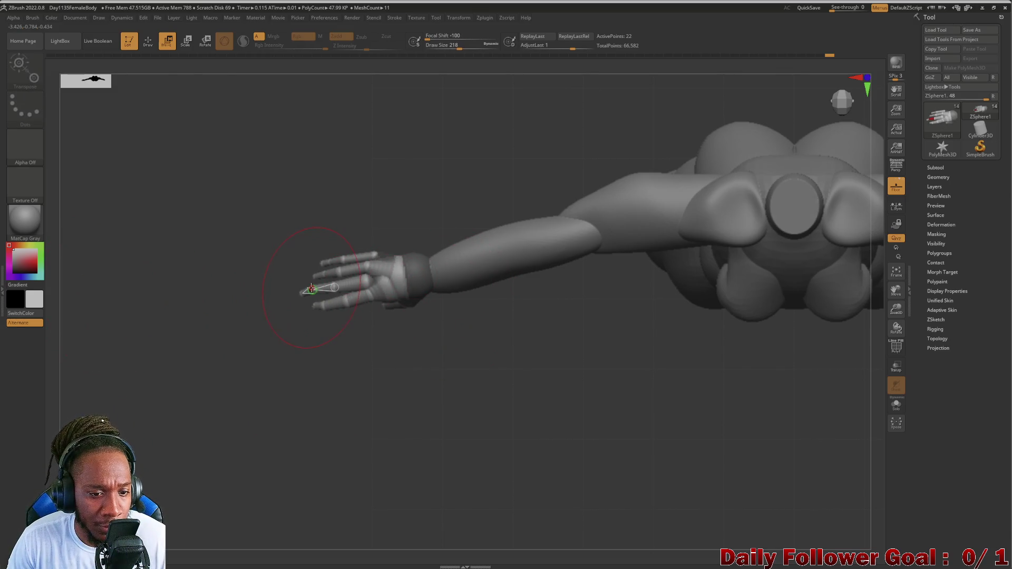
pyautogui.moveTo(312, 289); pyautogui.dragTo(341, 387)
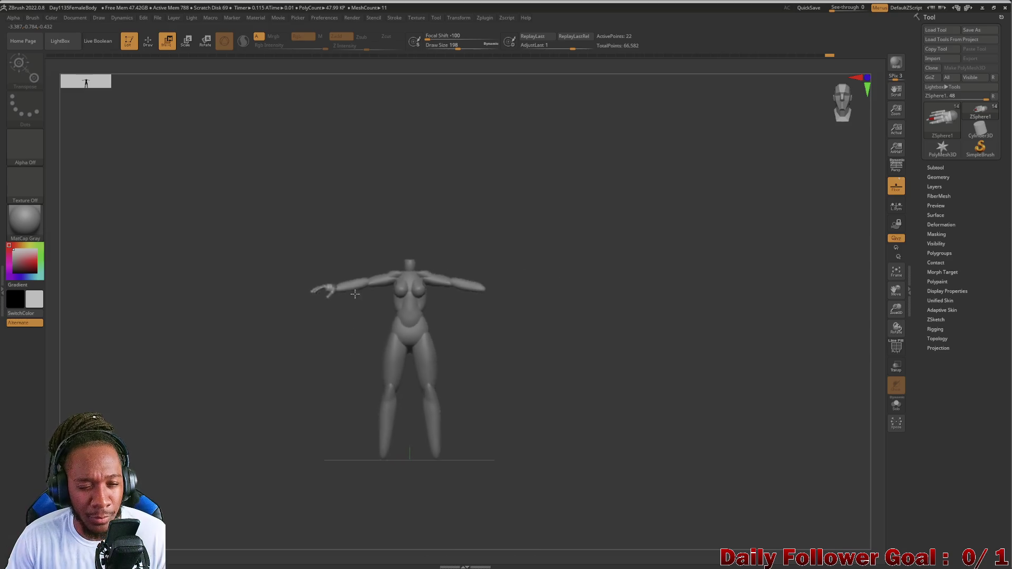
pyautogui.moveTo(341, 388)
pyautogui.keyDown('alt'); pyautogui.mouseDown()
pyautogui.moveTo(353, 316)
pyautogui.moveTo(353, 369)
pyautogui.moveTo(313, 363)
pyautogui.mouseUp(); pyautogui.keyUp('alt')
# Orbit to check the figure from the front, three-quarter view and along the arm.
pyautogui.moveTo(241, 357)
pyautogui.mouseDown()
pyautogui.moveTo(226, 372)
pyautogui.moveTo(301, 499)
pyautogui.moveTo(265, 427)
pyautogui.mouseUp()
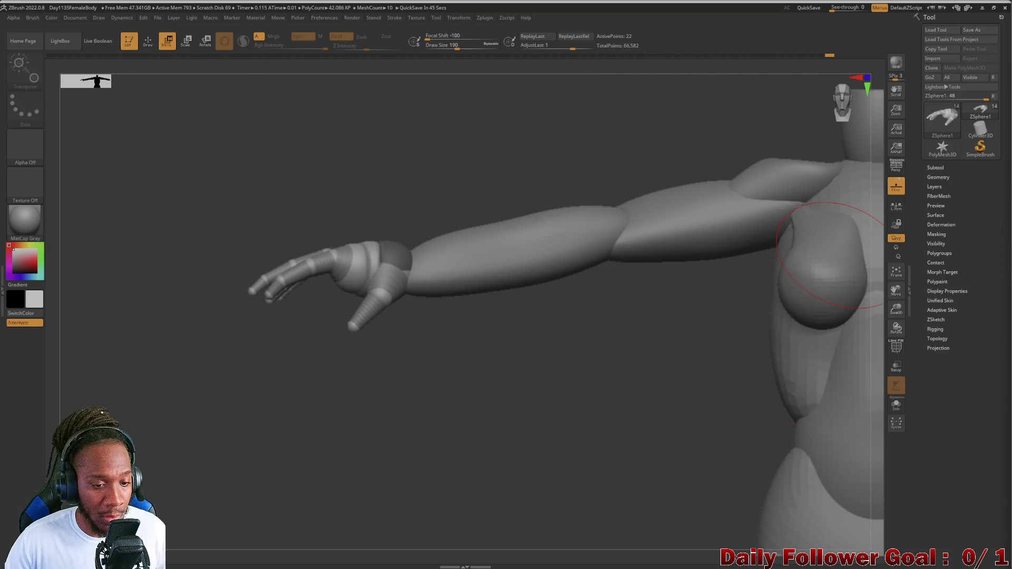
pyautogui.moveTo(206, 459); pyautogui.dragTo(160, 435)
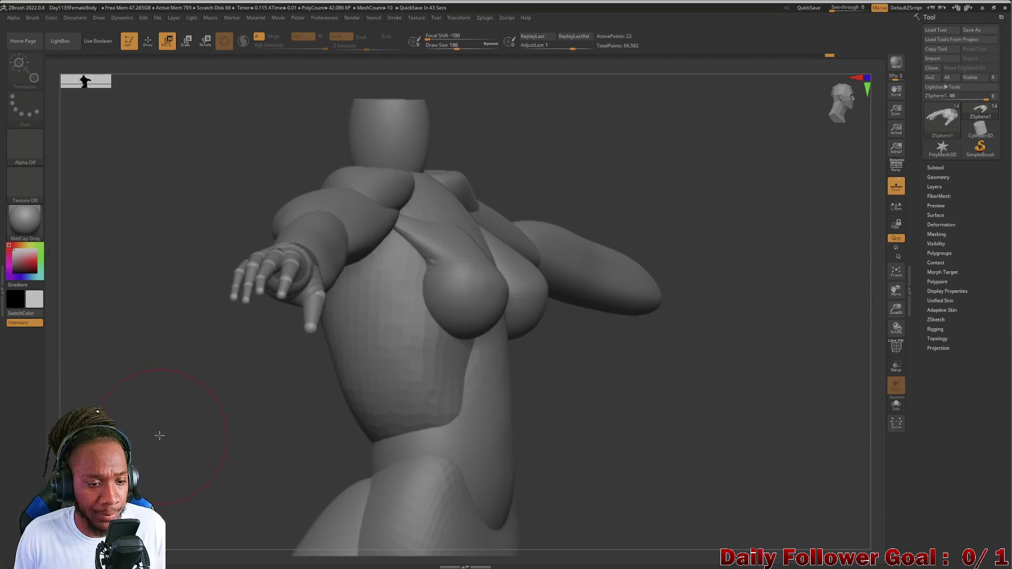
pyautogui.moveTo(169, 356)
pyautogui.mouseDown()
pyautogui.moveTo(166, 385)
pyautogui.moveTo(204, 430)
pyautogui.moveTo(214, 389)
pyautogui.mouseUp()
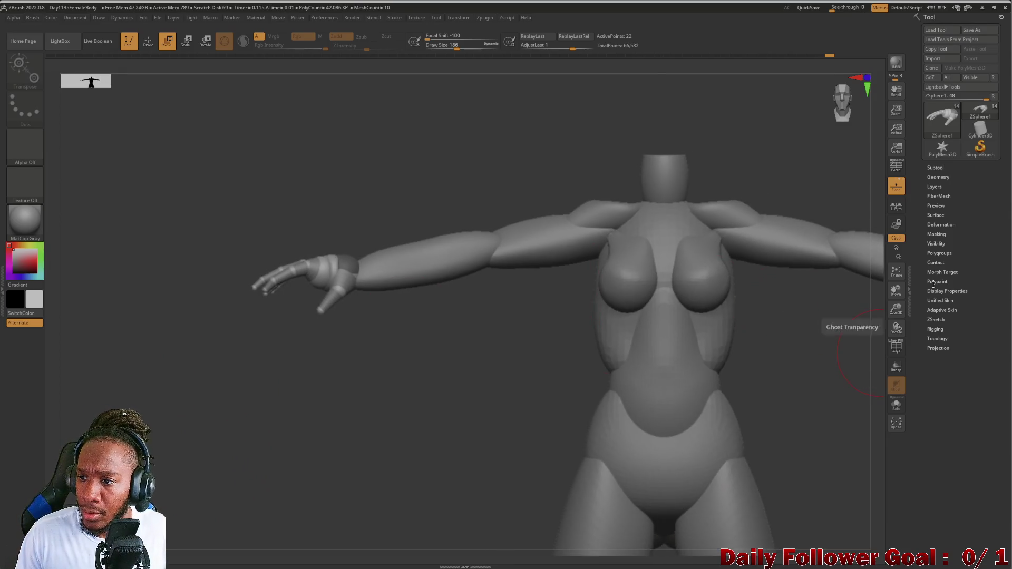
# Expand the Subtool and Geometry subpalettes in the Tool tray and browse the tools.
pyautogui.click(935, 168)
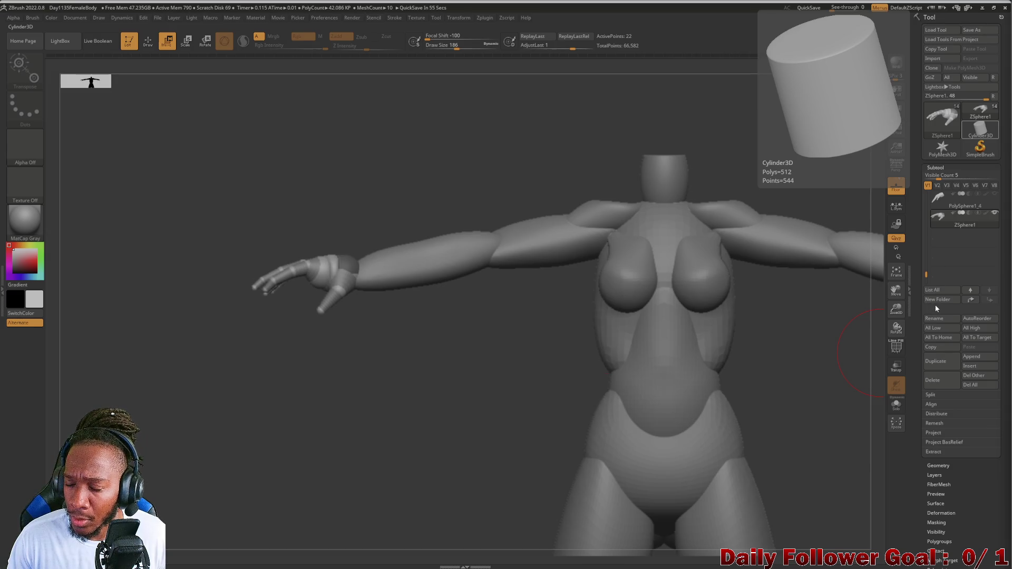
pyautogui.scroll(-1, 935, 304)
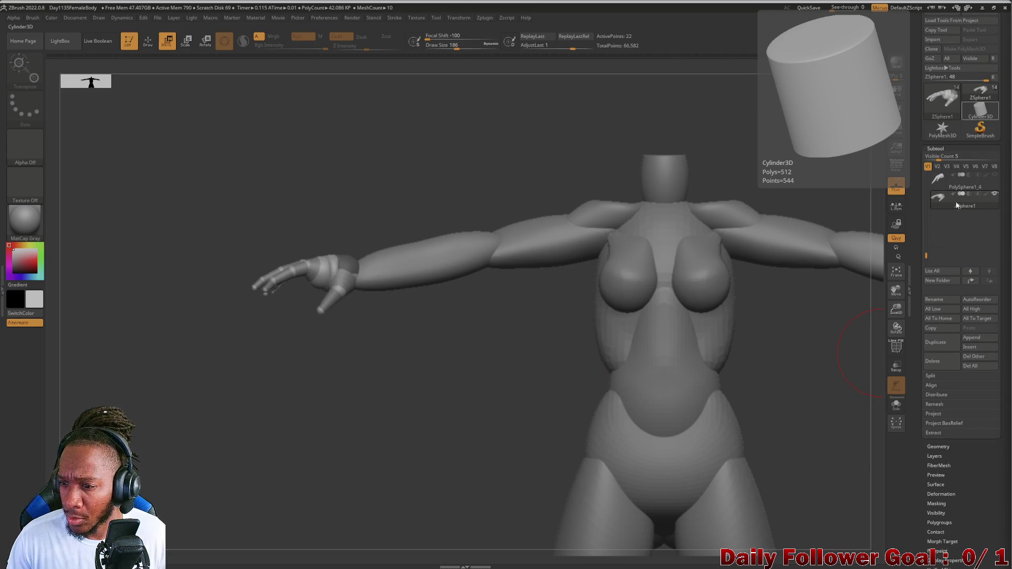
pyautogui.click(938, 447)
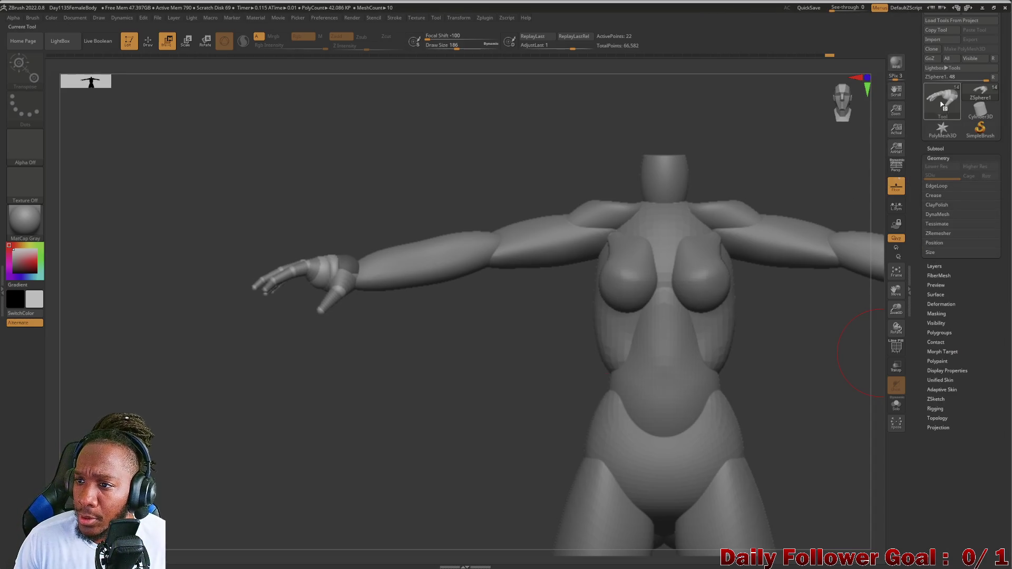
pyautogui.click(943, 98)
pyautogui.scroll(1, 942, 119)
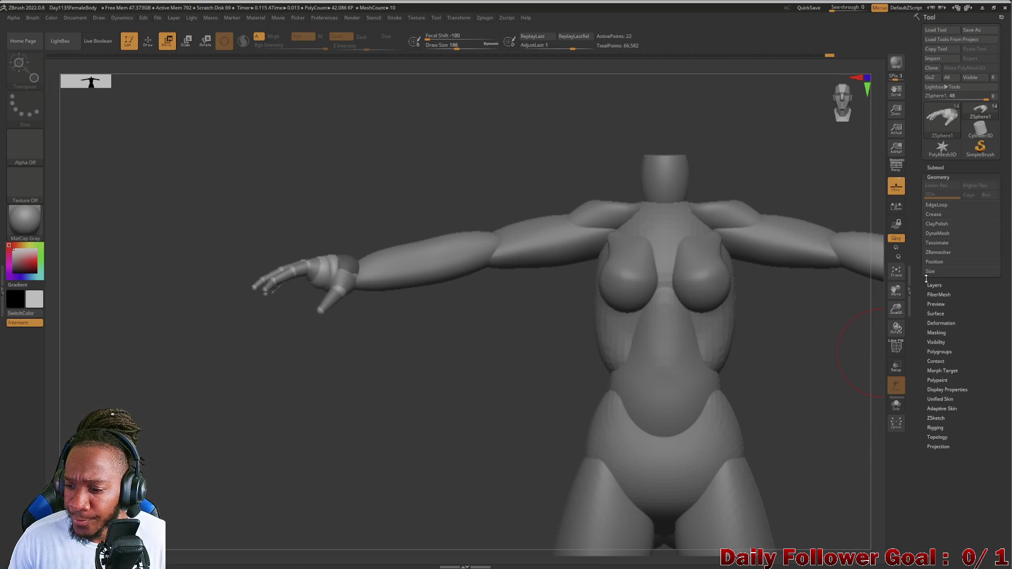
pyautogui.click(937, 168)
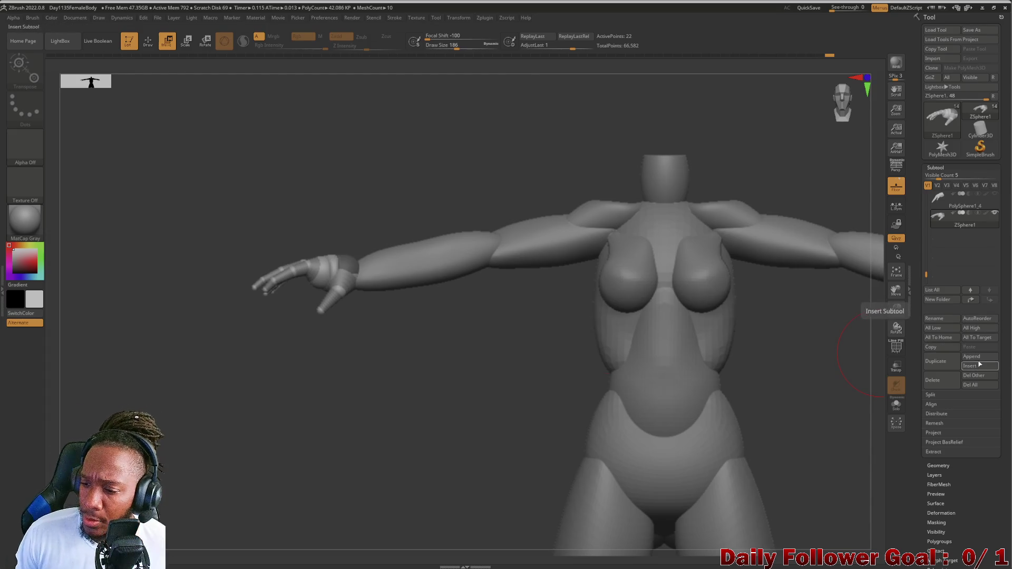
pyautogui.scroll(-1, 931, 376)
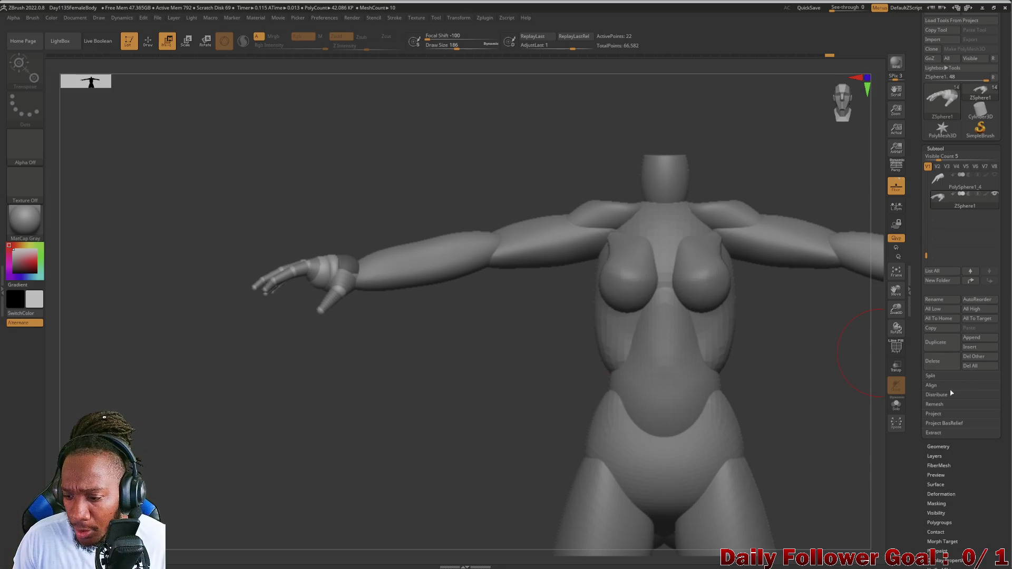
pyautogui.click(938, 446)
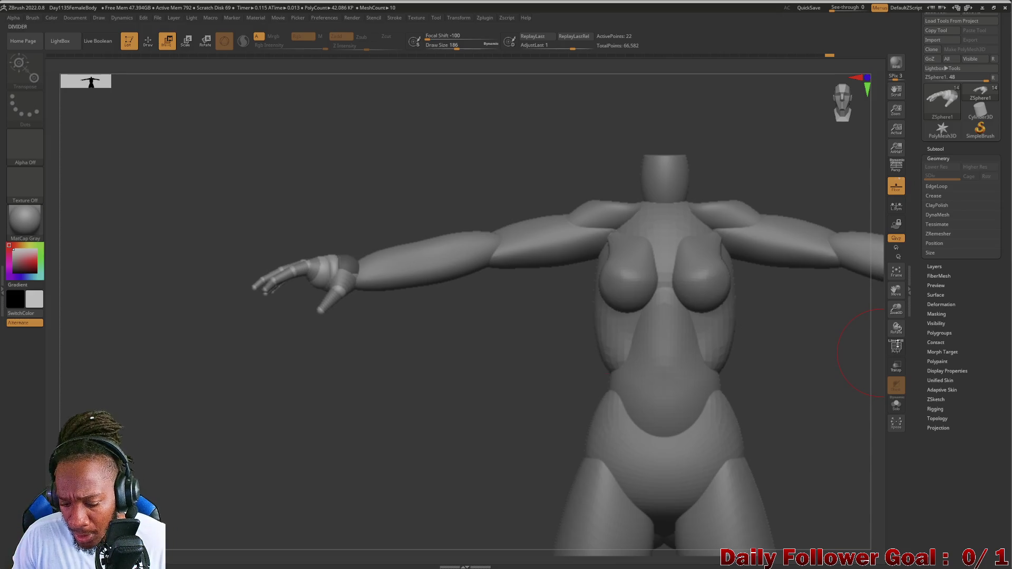
# Answer the 3D/2.5D mode note with Do Not Switch so the mesh stays in 3D.
pyautogui.click(333, 349)
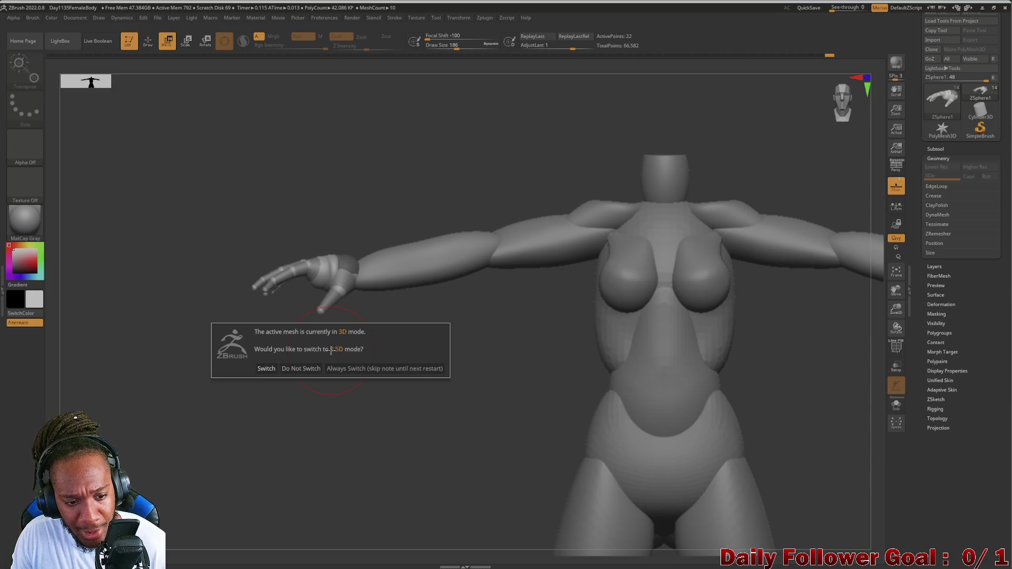
pyautogui.click(303, 369)
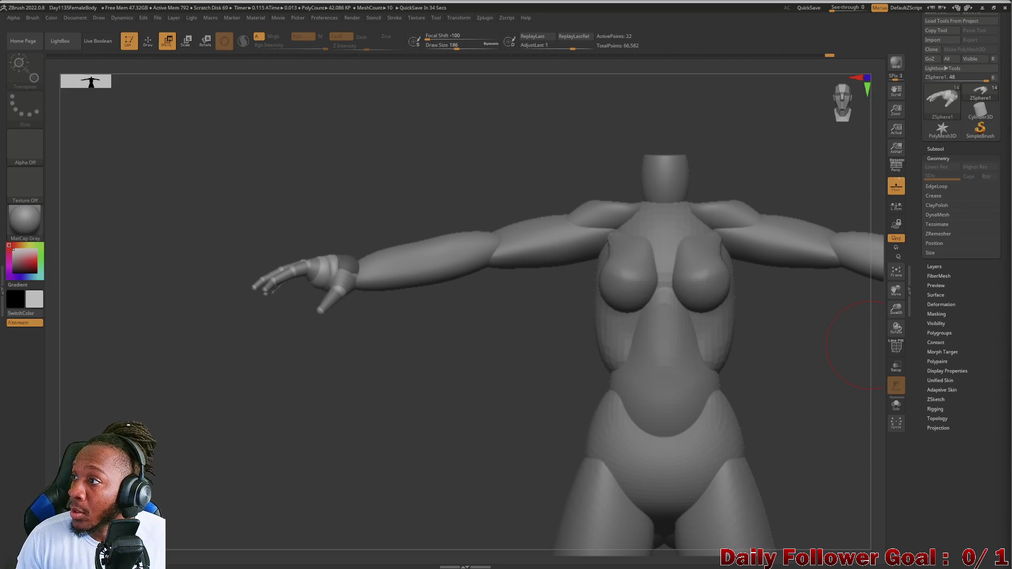
# Expand Chrome's AI overview on converting ZSpheres to a mesh, then return to ZBrush.
pyautogui.hotkey('alt', 'Tab')
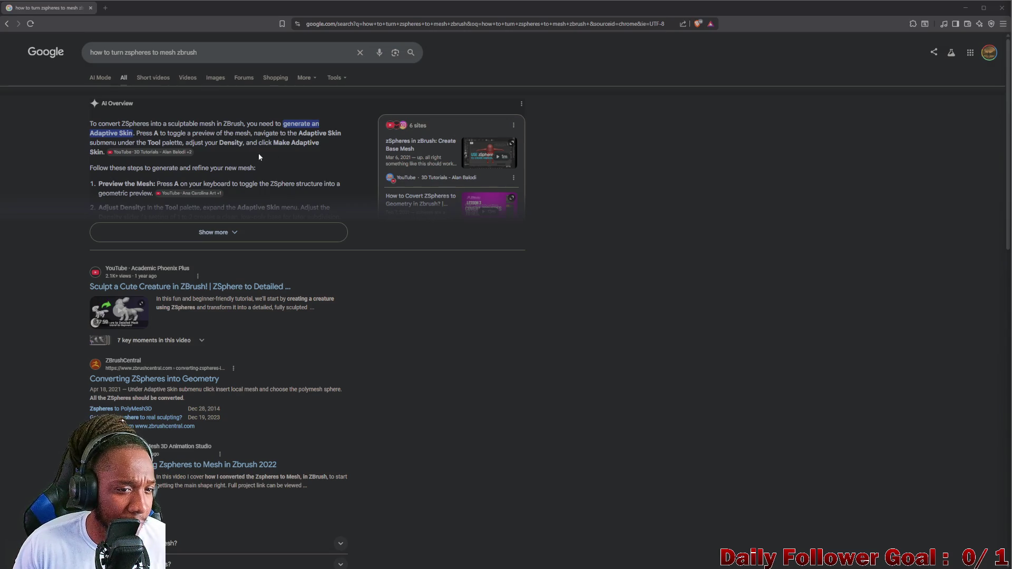
pyautogui.click(219, 232)
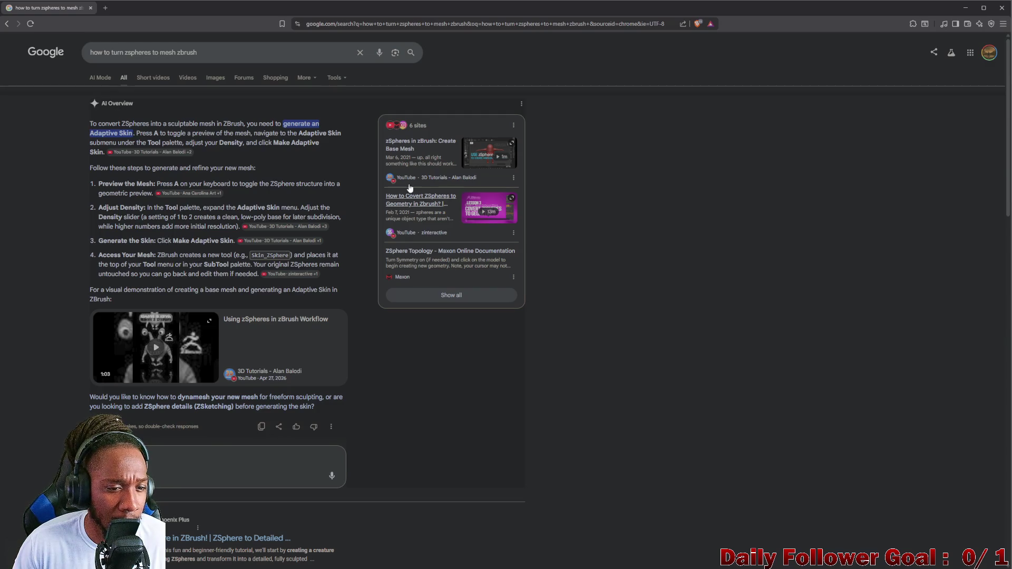
pyautogui.click(963, 8)
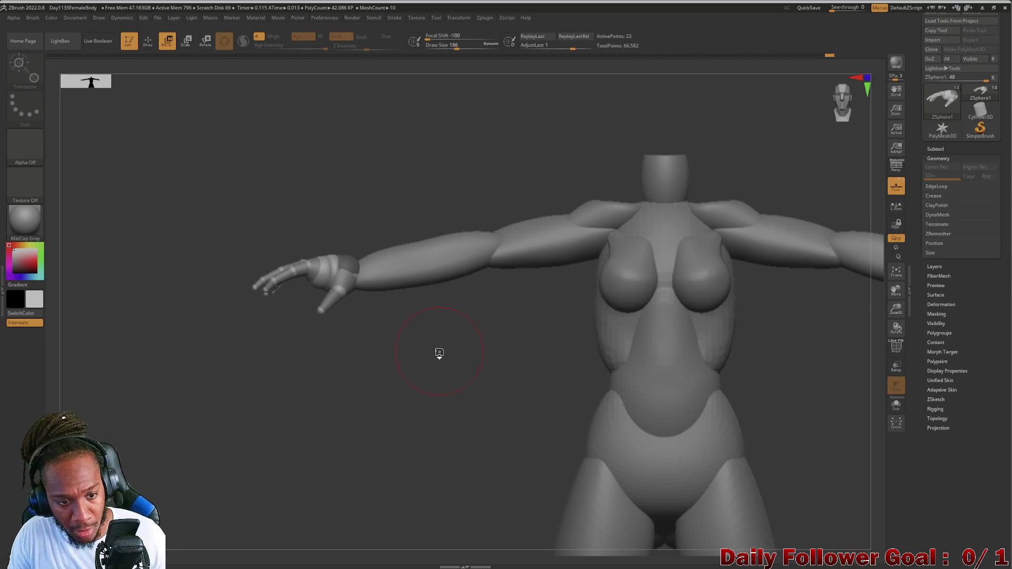
# Toggle the adaptive skin preview on and off with A while showing the subtool list.
pyautogui.press('w')
pyautogui.moveTo(323, 372)
pyautogui.mouseDown()
pyautogui.moveTo(301, 406)
pyautogui.moveTo(309, 426)
pyautogui.moveTo(289, 380)
pyautogui.moveTo(260, 361)
pyautogui.moveTo(276, 386)
pyautogui.moveTo(311, 400)
pyautogui.mouseUp()
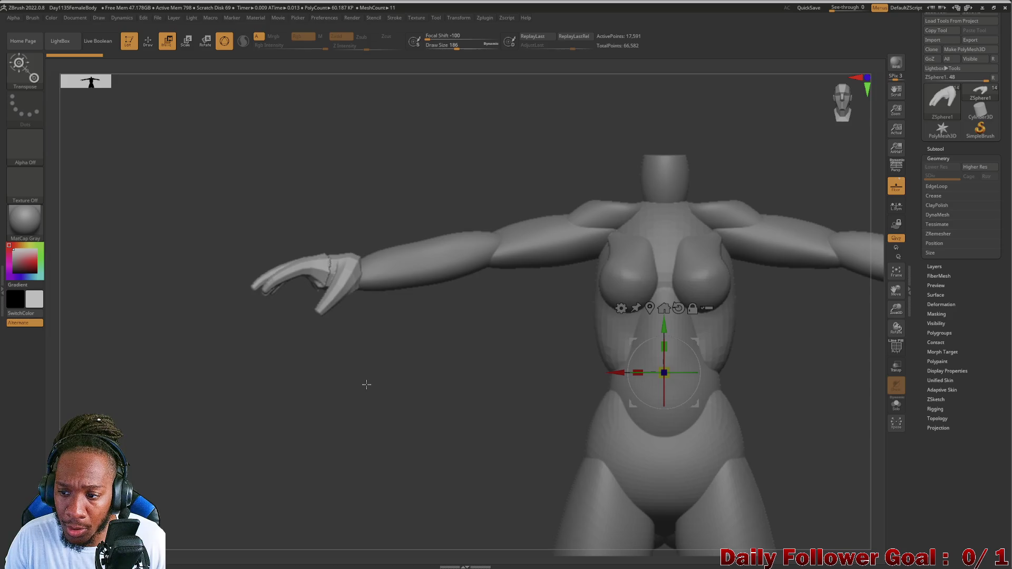
pyautogui.click(935, 148)
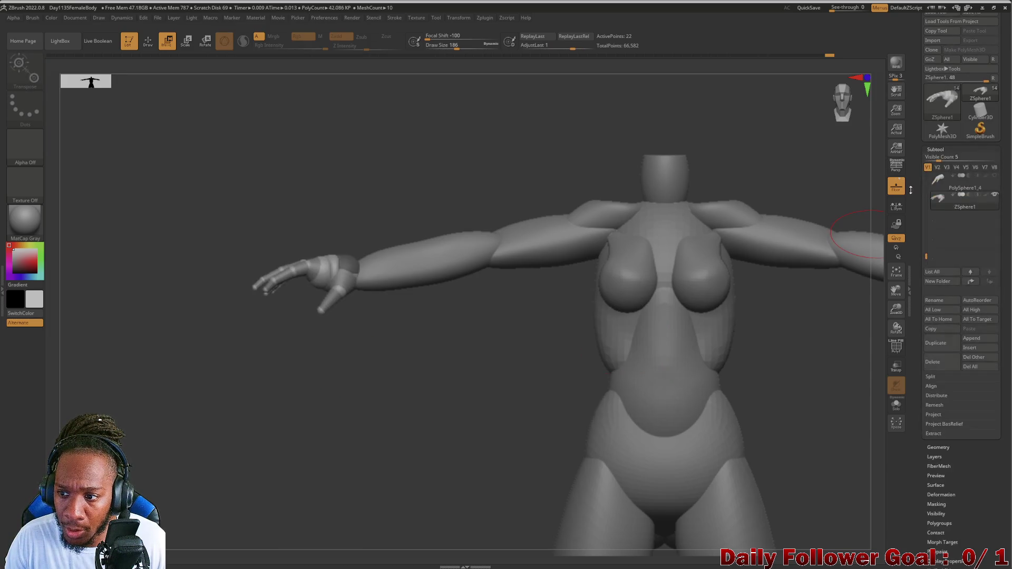
pyautogui.press('a')
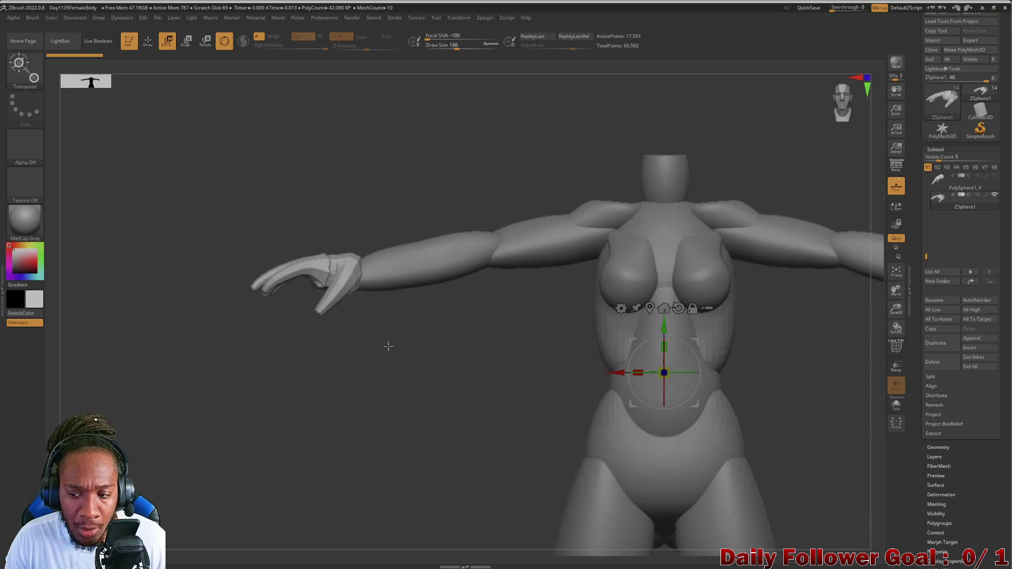
pyautogui.press('a')
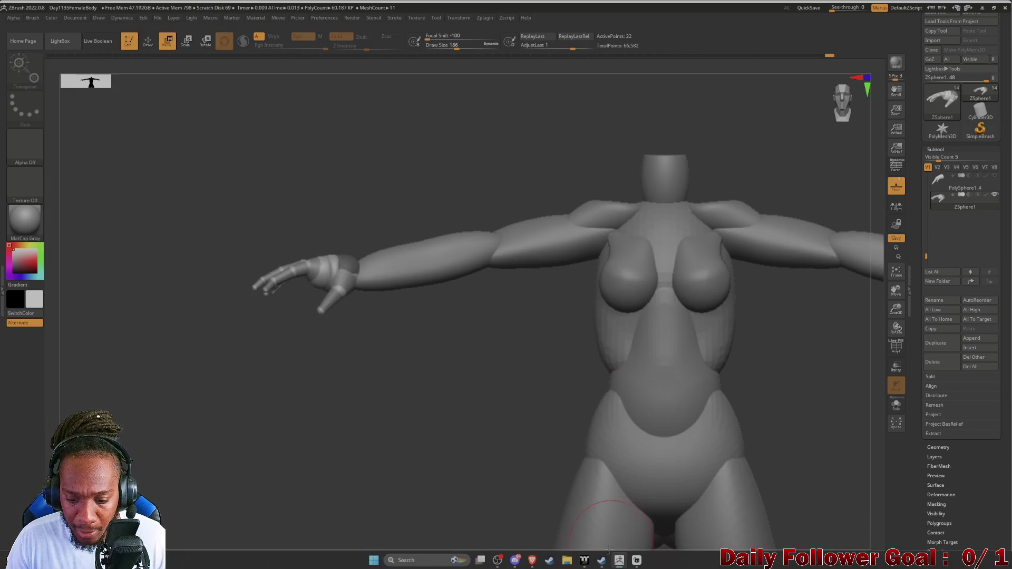
# Play the ZSphere workflow demo from the AI overview, scrub through it, and close the player.
pyautogui.moveTo(515, 561)
pyautogui.click(474, 514)
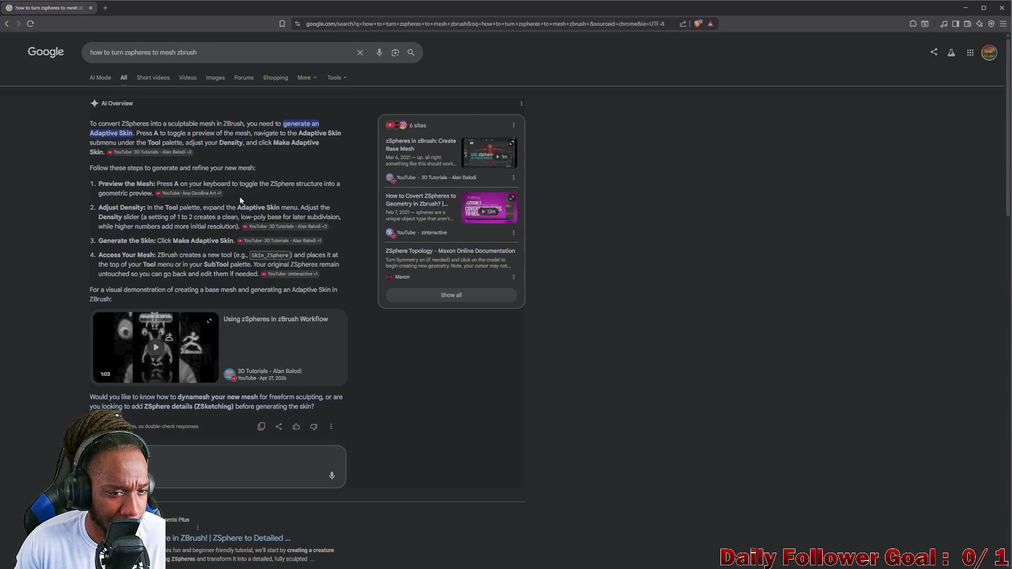
pyautogui.click(159, 355)
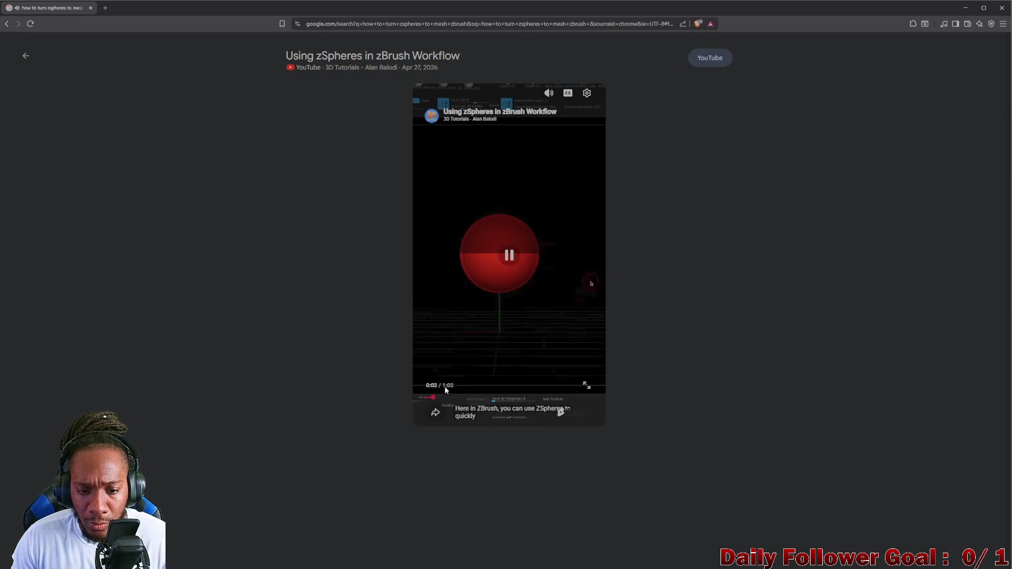
pyautogui.click(484, 398)
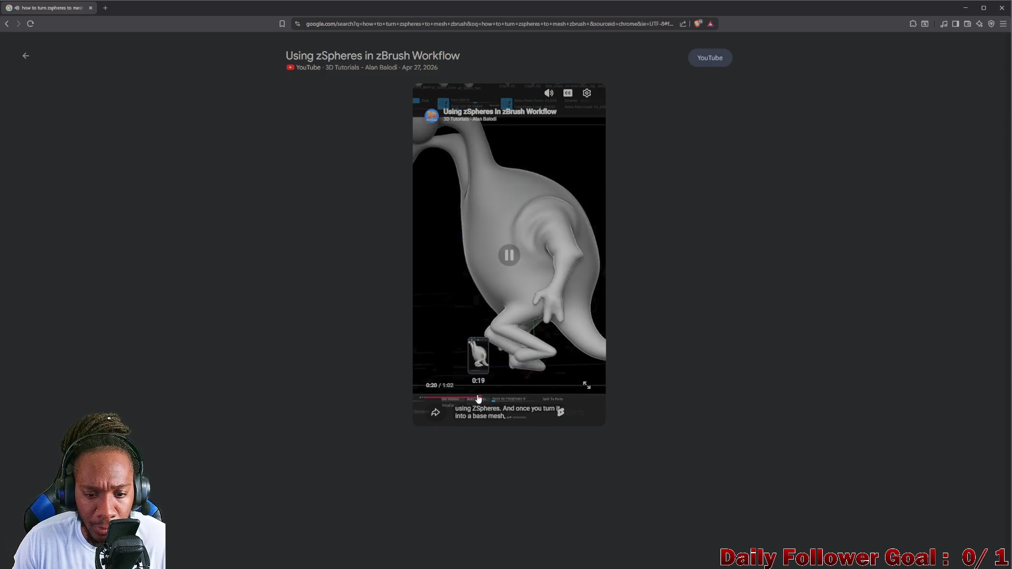
pyautogui.click(462, 399)
pyautogui.click(462, 398)
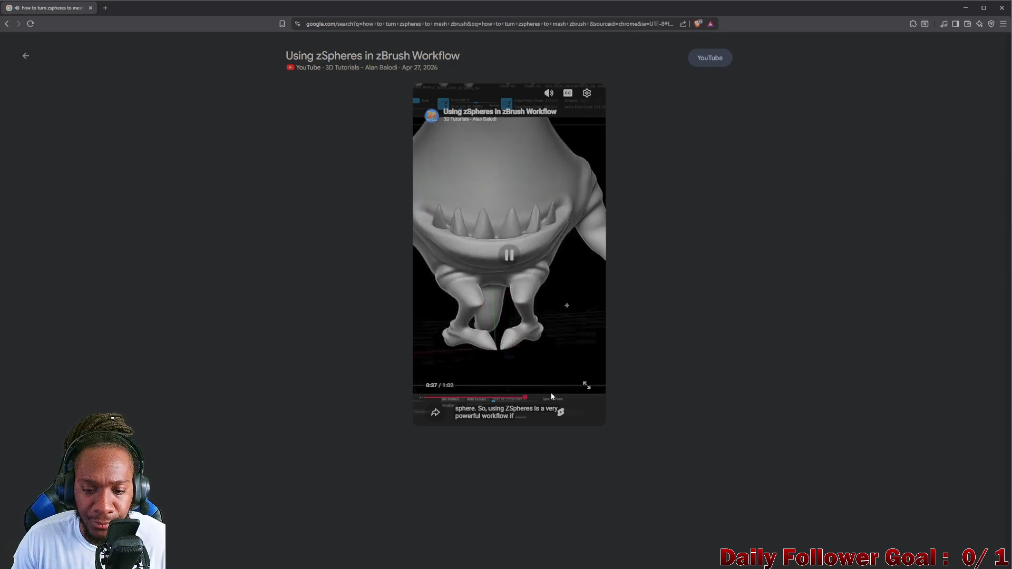
pyautogui.click(556, 398)
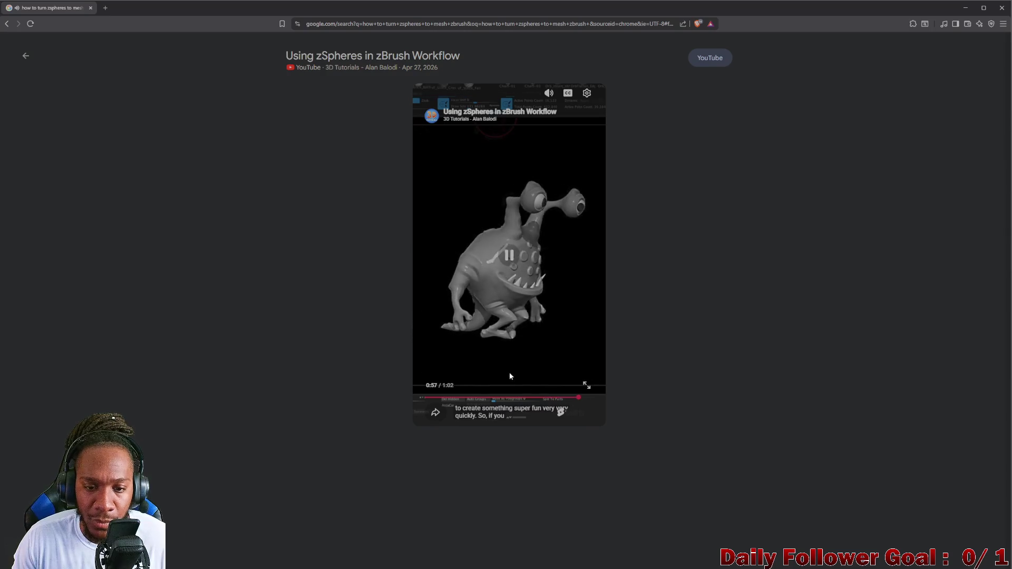
pyautogui.click(26, 55)
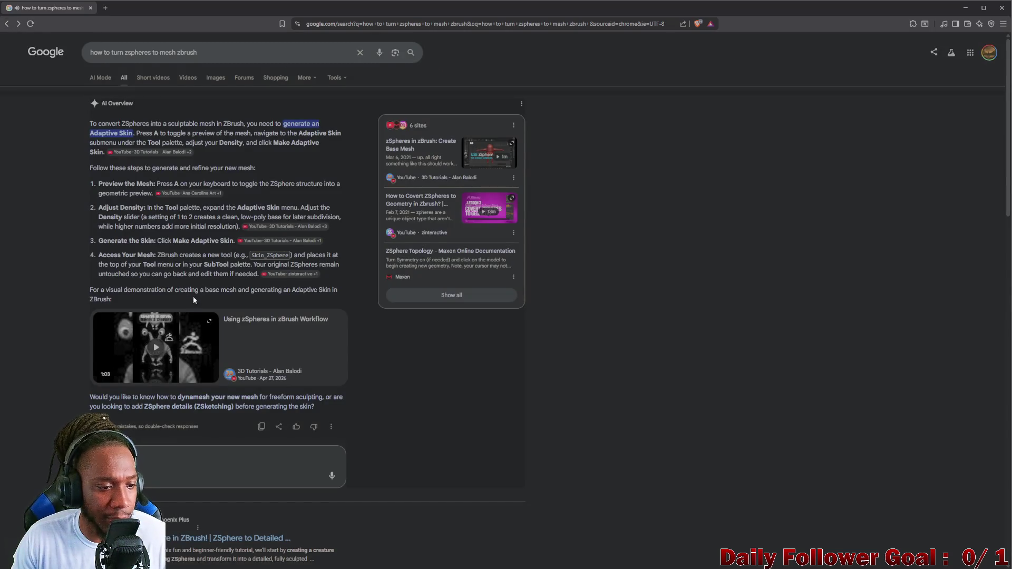
pyautogui.scroll(-2, 193, 300)
pyautogui.scroll(-1, 194, 316)
pyautogui.scroll(-1, 190, 360)
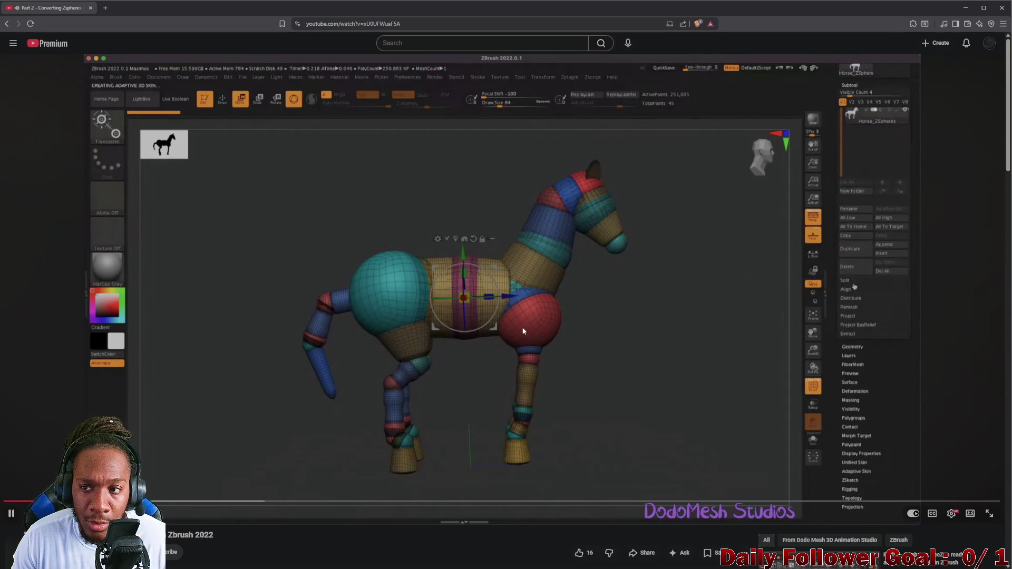
# Pause the YouTube tutorial showing the ZSphere horse being skinned.
pyautogui.press('space')
# Return to ZBrush and toggle Preview in the Adaptive Skin subpalette so the figure shows skinned.
pyautogui.click(964, 7)
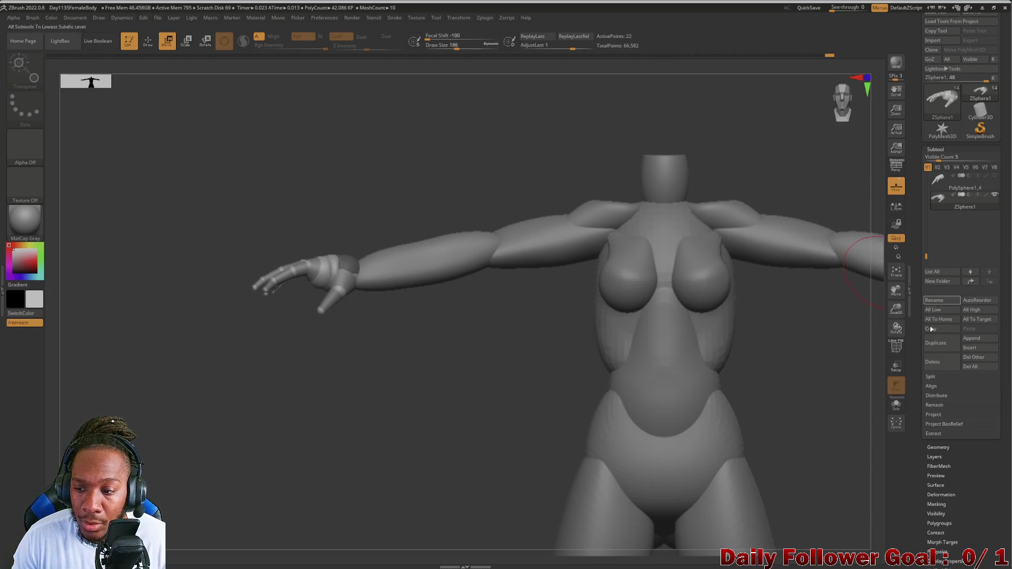
pyautogui.scroll(-2, 953, 475)
pyautogui.scroll(-2, 942, 465)
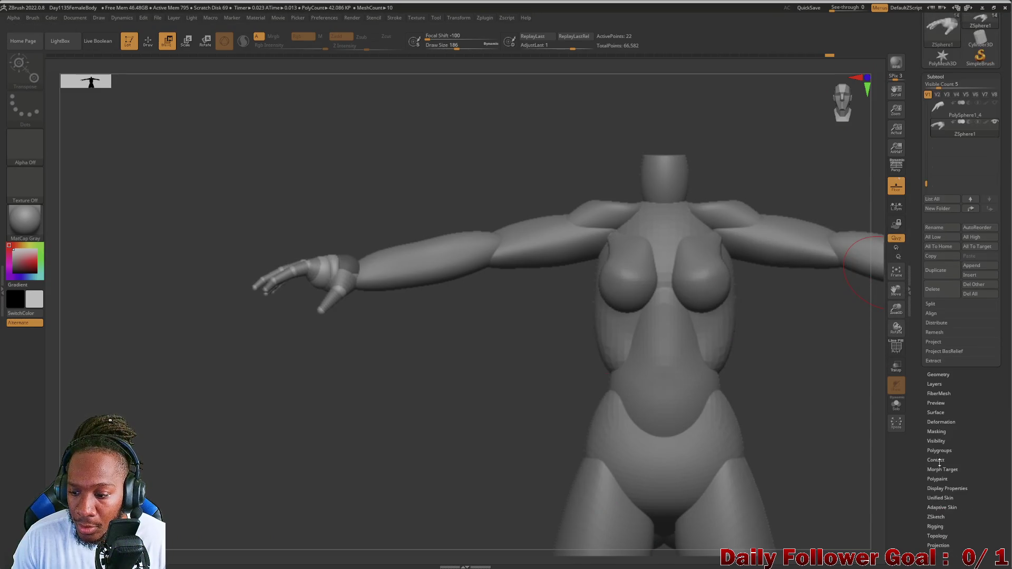
pyautogui.click(941, 507)
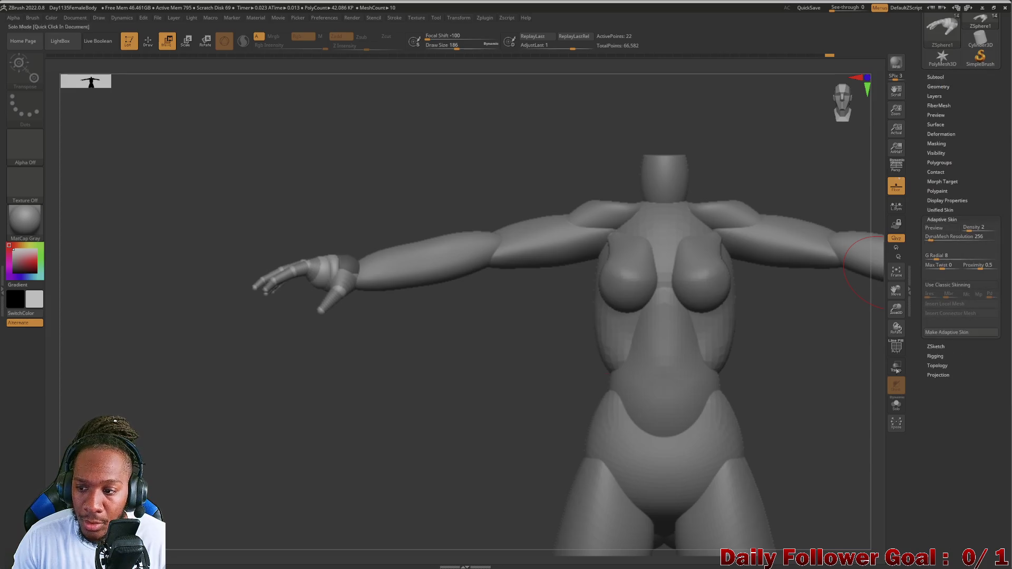
pyautogui.write('256')
pyautogui.click(941, 230)
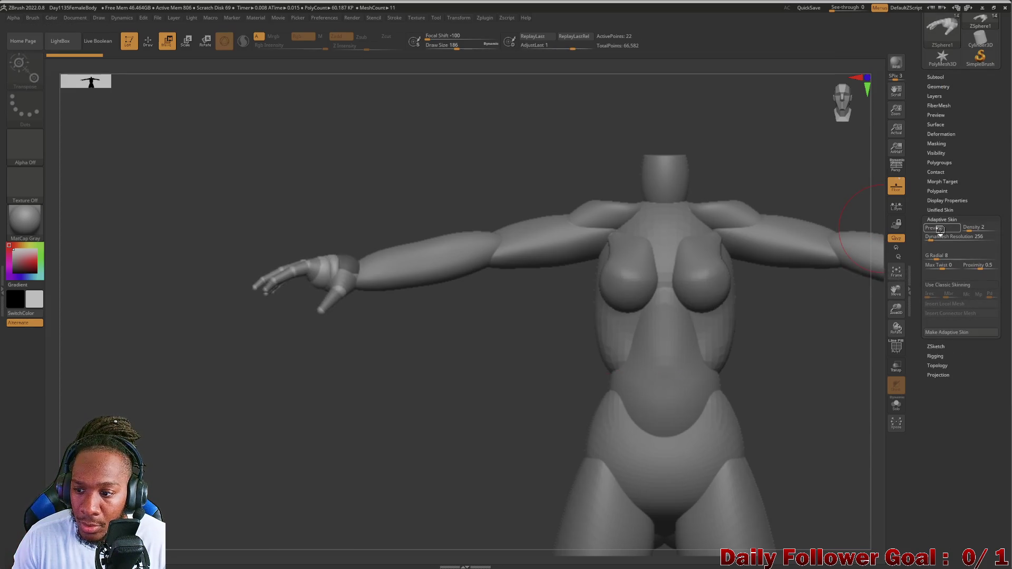
pyautogui.click(942, 229)
pyautogui.click(941, 230)
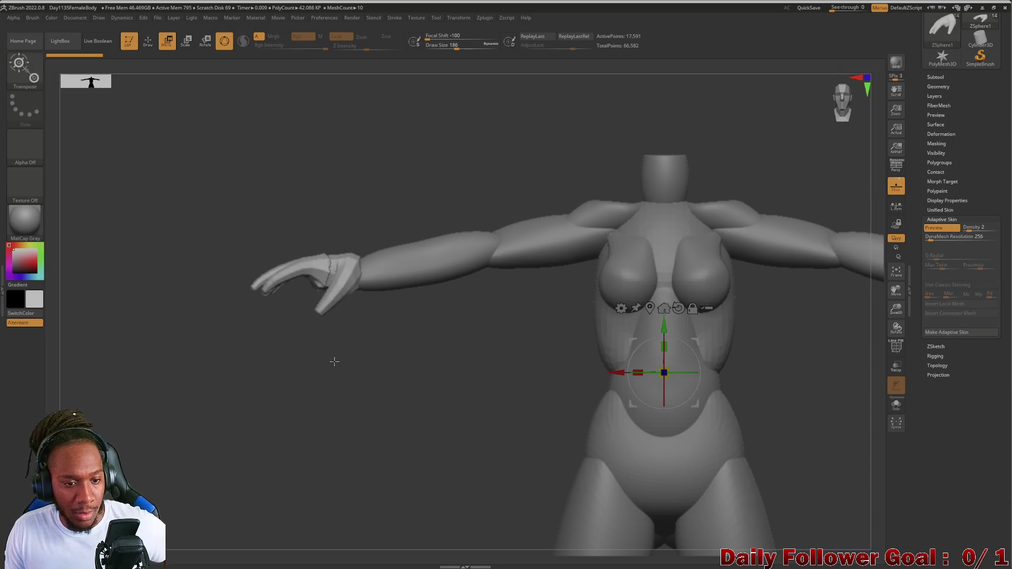
# Toggle the skin preview off and on while orbiting to inspect the skinned hand.
pyautogui.moveTo(335, 357)
pyautogui.mouseDown()
pyautogui.moveTo(400, 372)
pyautogui.moveTo(368, 404)
pyautogui.moveTo(388, 399)
pyautogui.mouseUp()
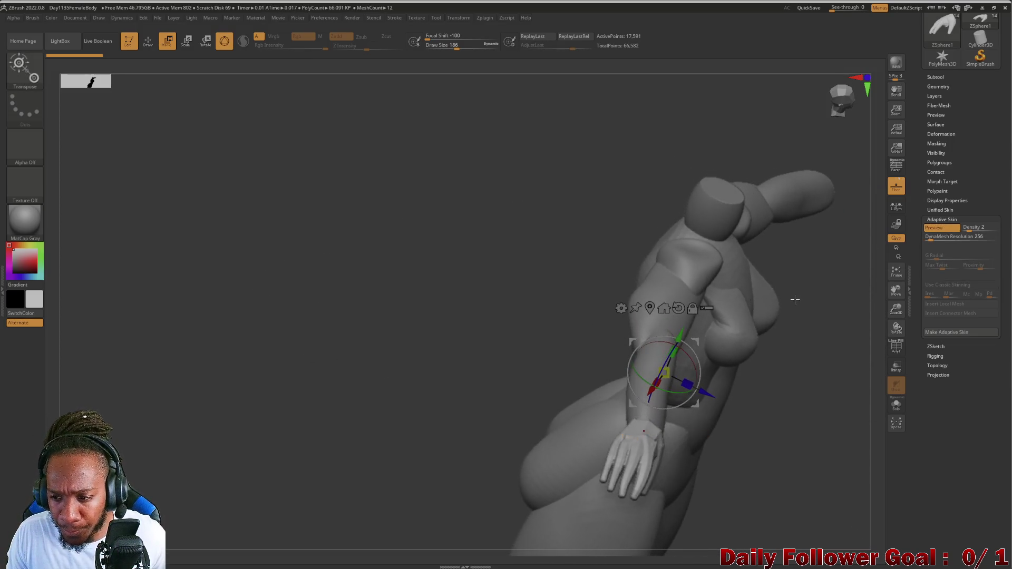
pyautogui.click(935, 228)
pyautogui.click(936, 229)
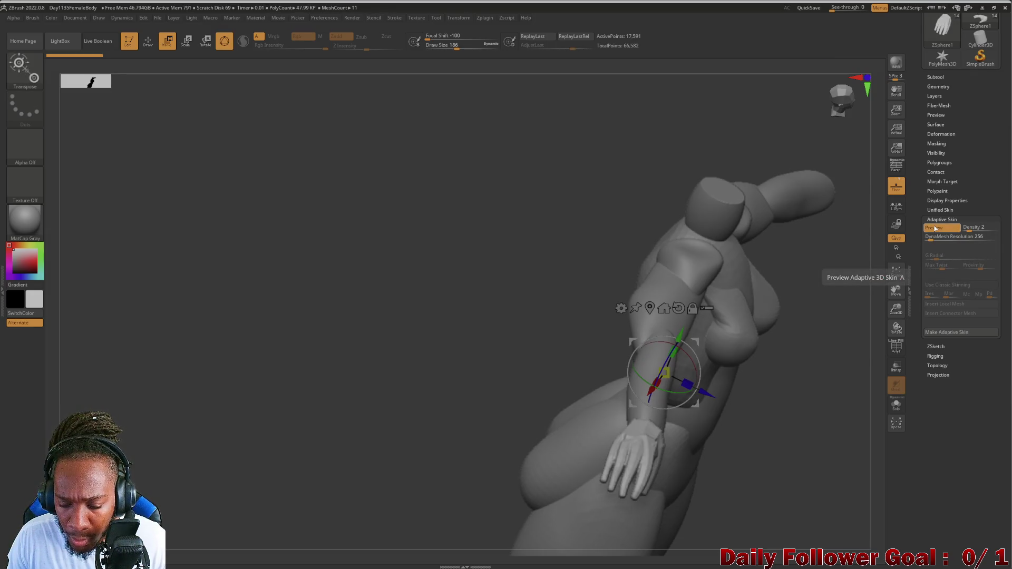
pyautogui.click(935, 228)
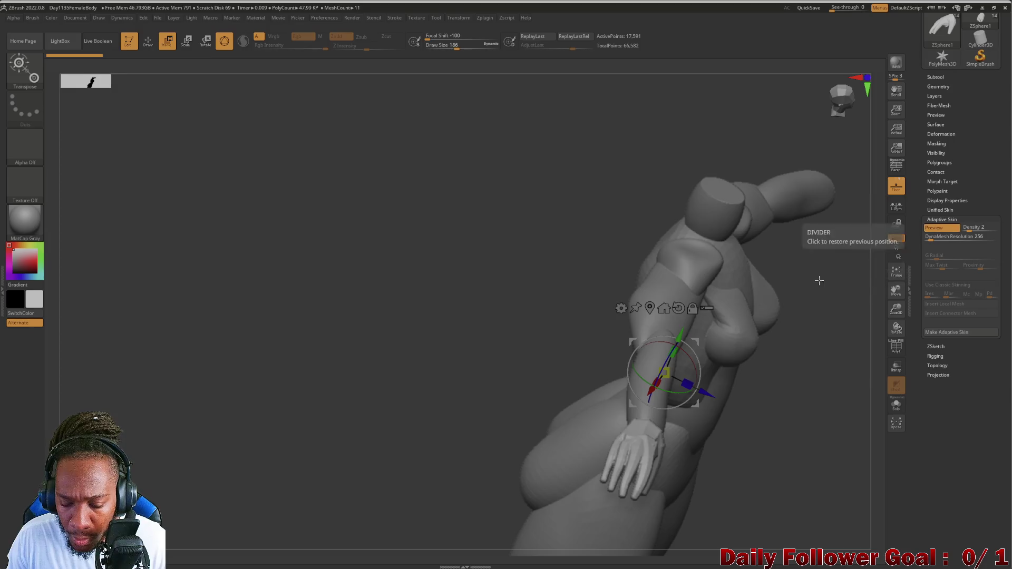
pyautogui.moveTo(436, 411)
pyautogui.mouseDown()
pyautogui.moveTo(432, 382)
pyautogui.moveTo(386, 378)
pyautogui.moveTo(440, 346)
pyautogui.moveTo(429, 357)
pyautogui.moveTo(424, 418)
pyautogui.moveTo(409, 365)
pyautogui.moveTo(393, 368)
pyautogui.moveTo(466, 372)
pyautogui.moveTo(428, 409)
pyautogui.moveTo(395, 380)
pyautogui.moveTo(412, 365)
pyautogui.mouseUp()
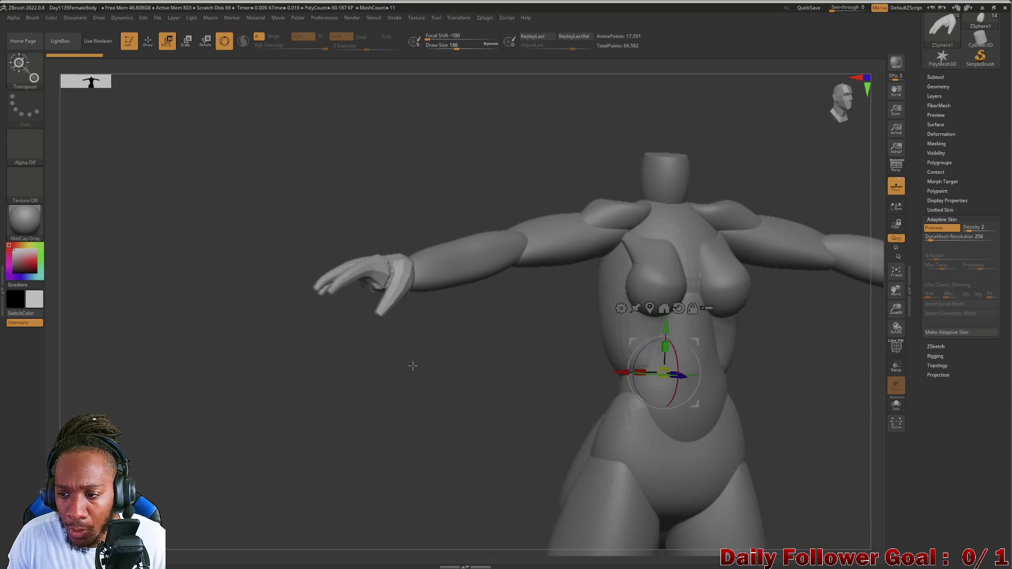
# Toggle the Adaptive Skin preview on and off from several angles to compare skin and ZSpheres.
pyautogui.click(946, 228)
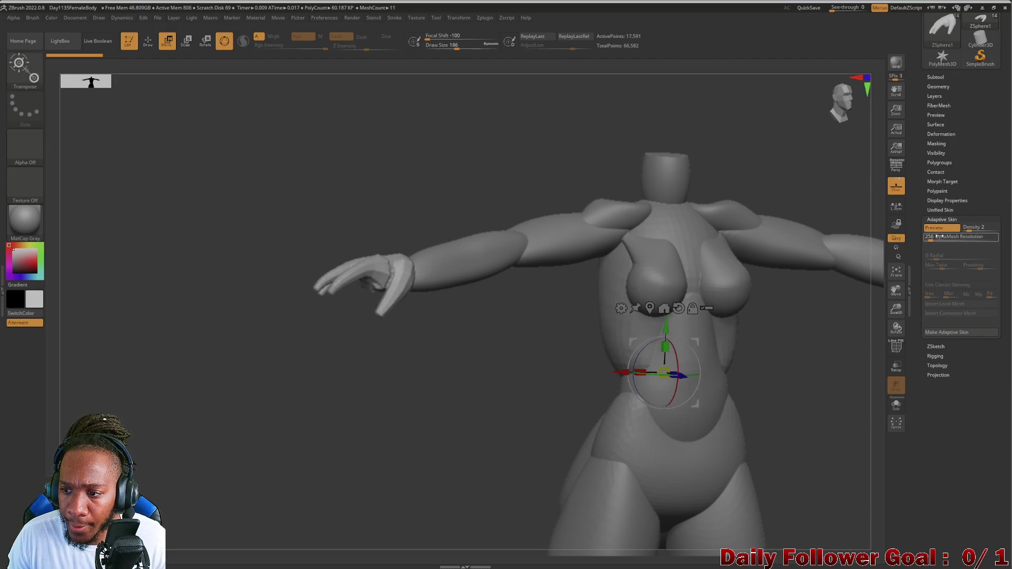
pyautogui.click(941, 228)
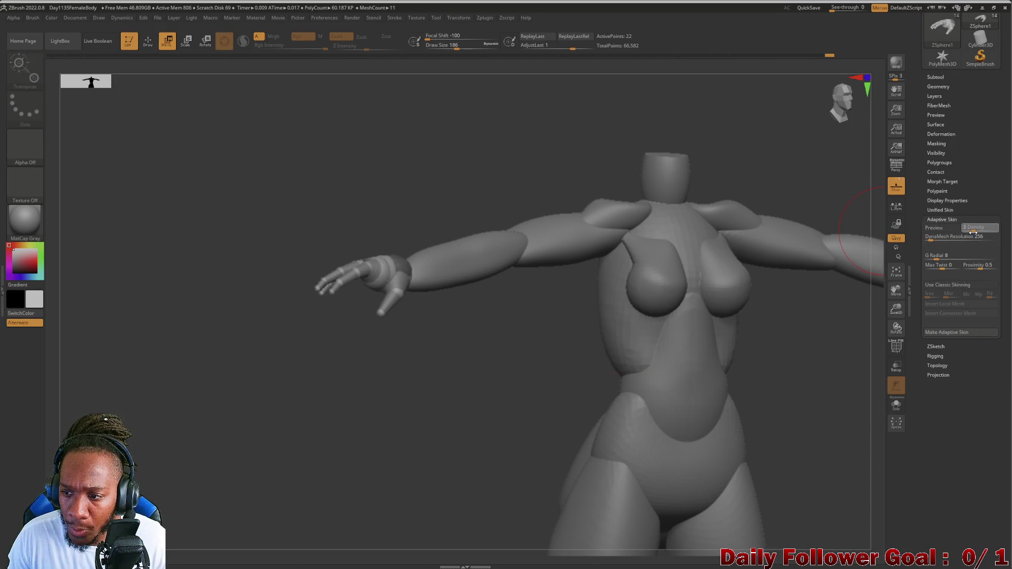
pyautogui.moveTo(393, 436); pyautogui.dragTo(575, 424)
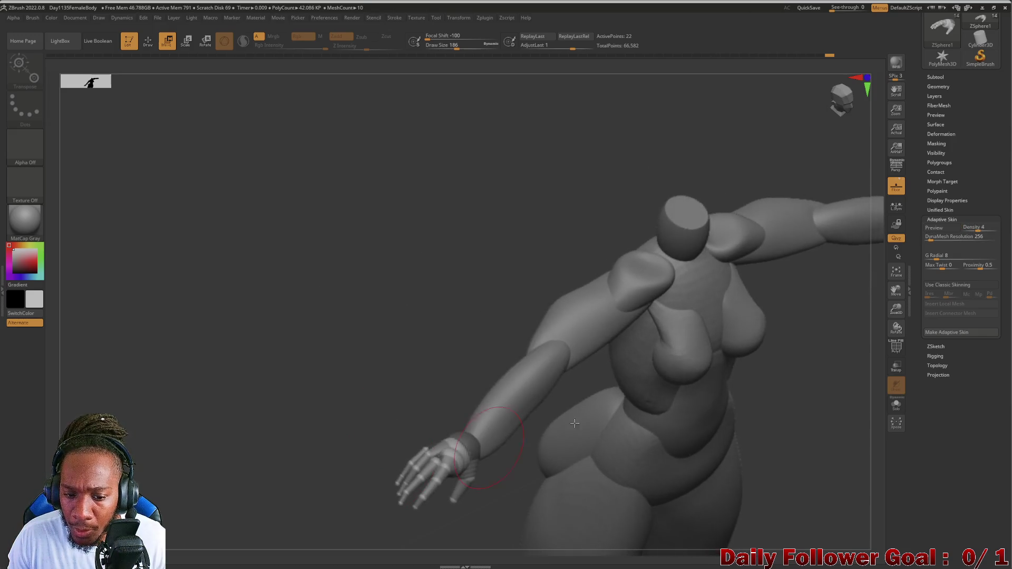
pyautogui.click(941, 229)
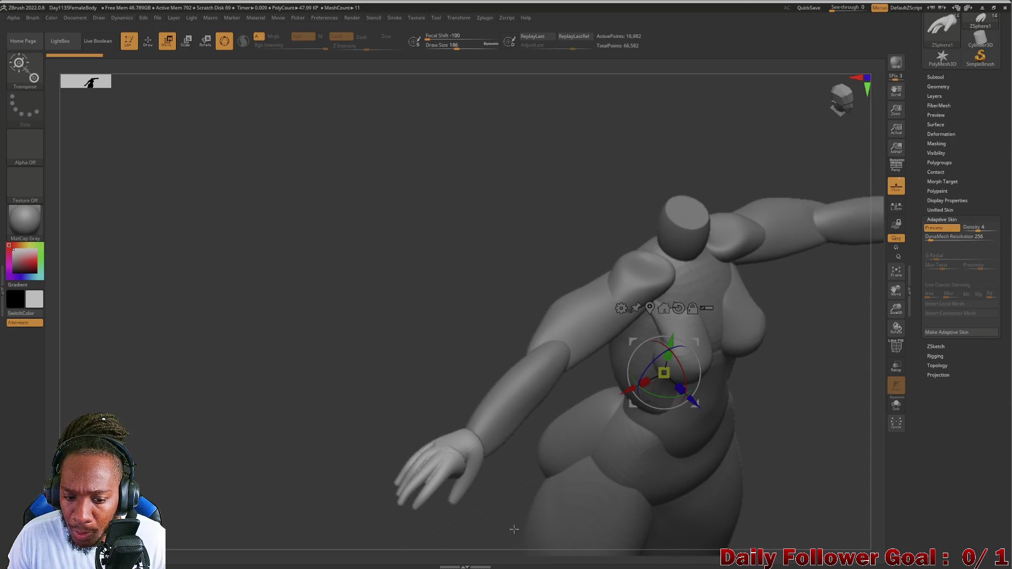
pyautogui.press('q')
pyautogui.moveTo(524, 530); pyautogui.dragTo(799, 323)
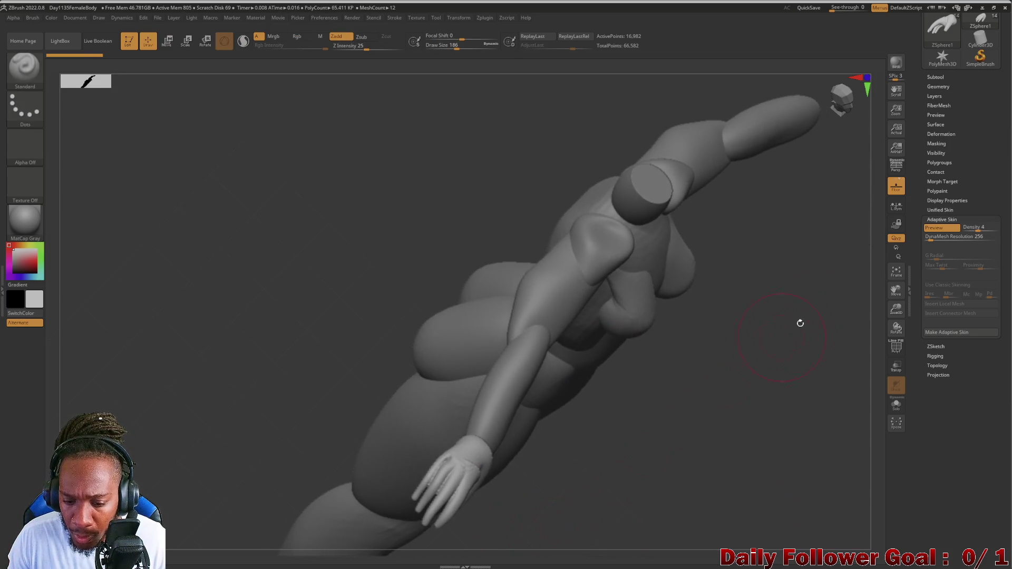
pyautogui.click(935, 228)
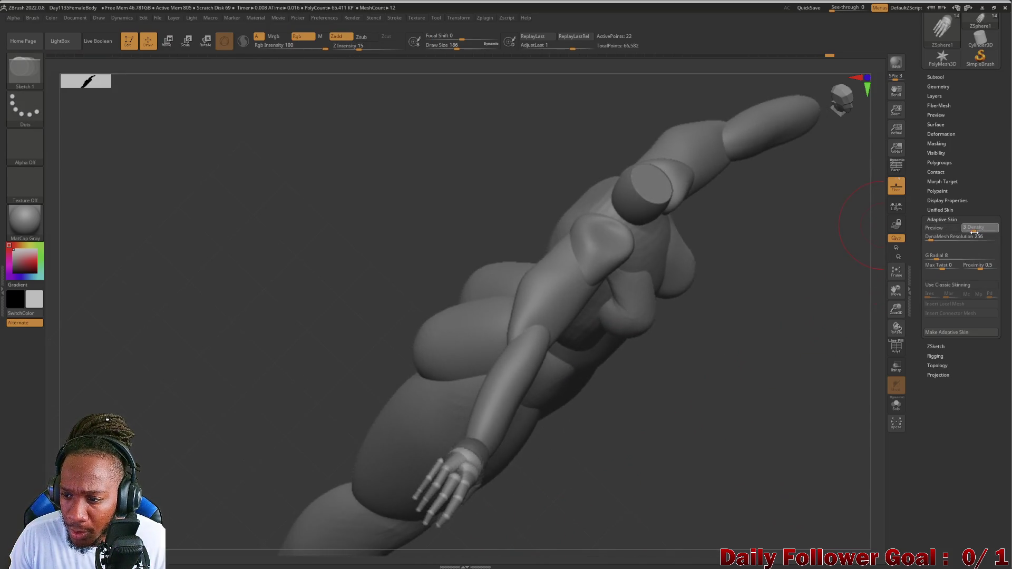
pyautogui.click(938, 228)
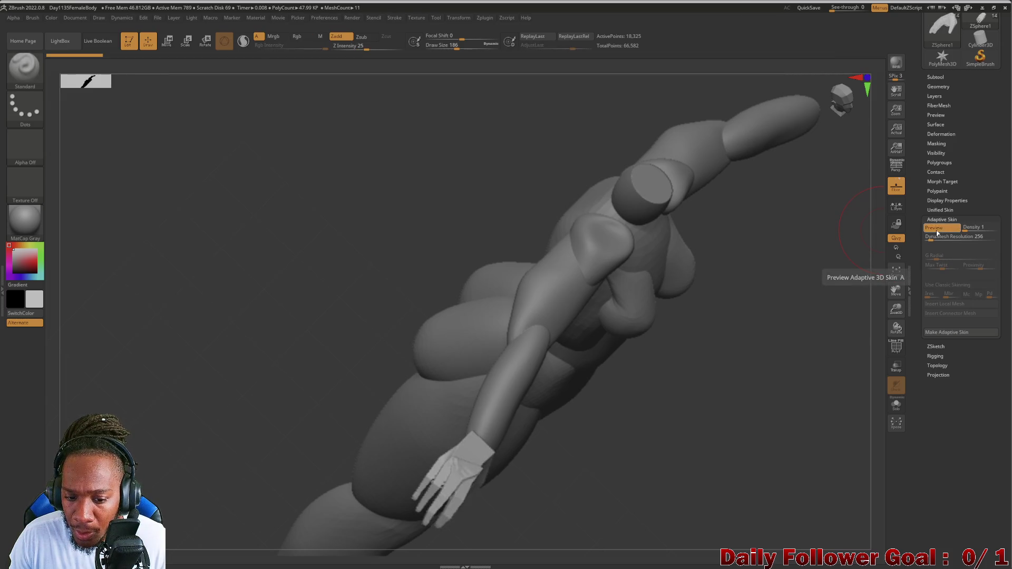
pyautogui.moveTo(662, 536); pyautogui.dragTo(855, 376)
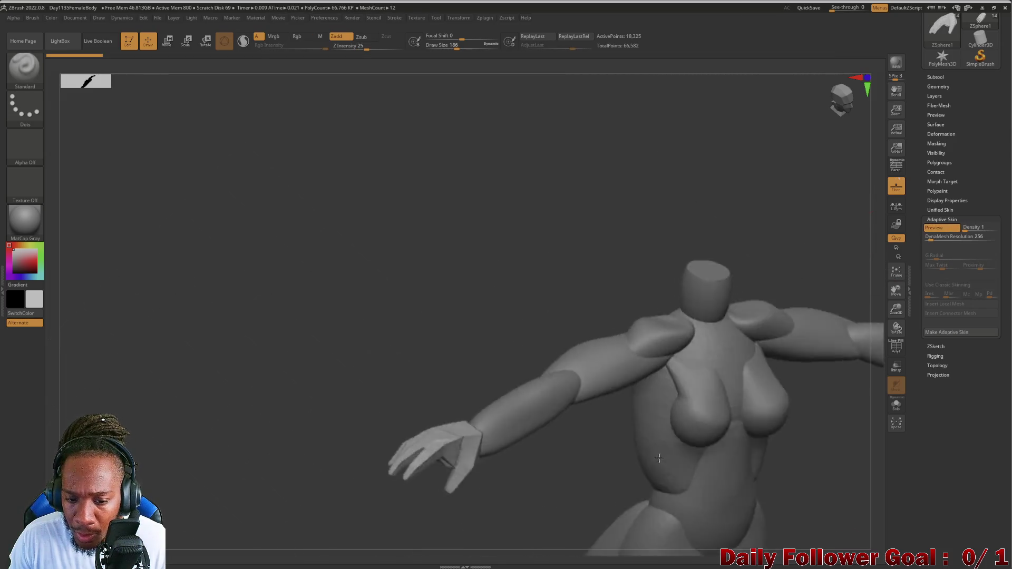
pyautogui.click(956, 229)
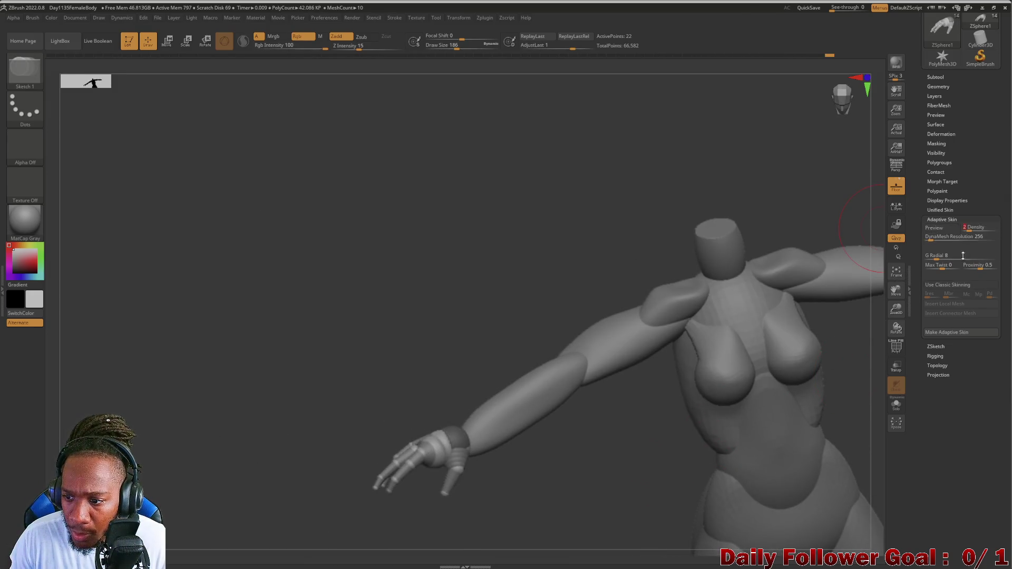
pyautogui.click(944, 230)
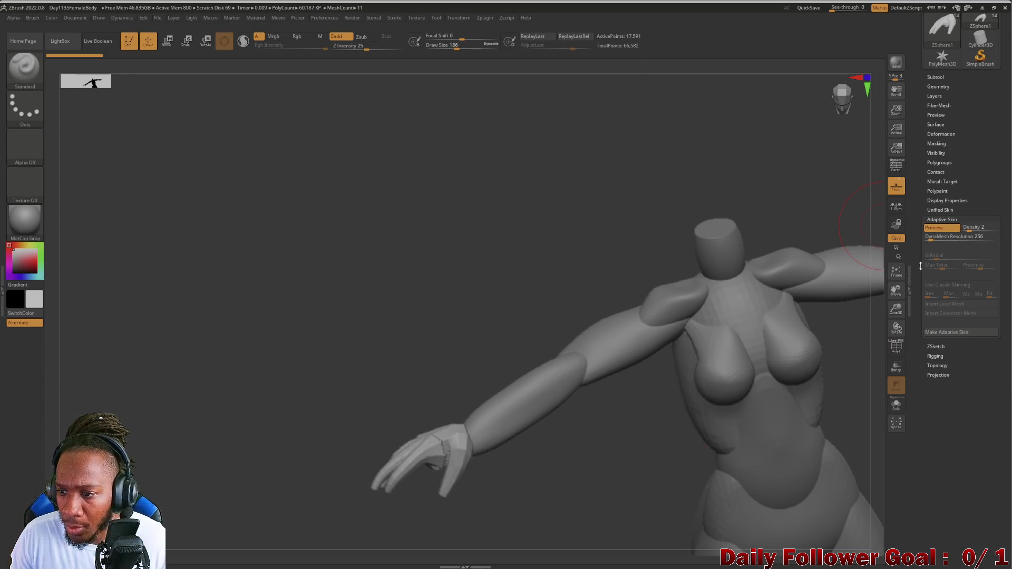
# Check the hand's polyframe and raise the adaptive skin mesh resolution to 256, refreshing the preview.
pyautogui.click(896, 349)
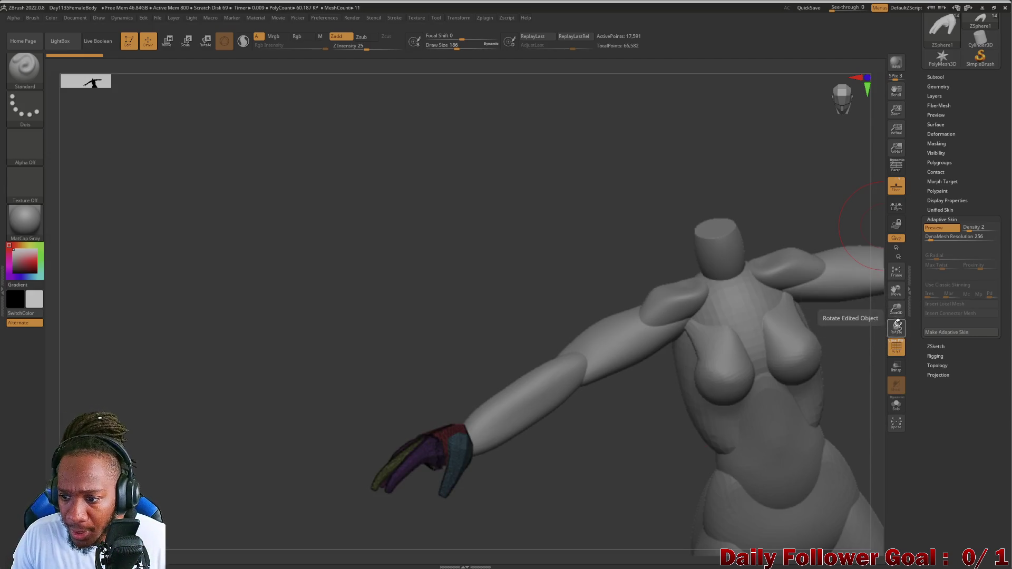
pyautogui.click(896, 349)
pyautogui.click(937, 241)
pyautogui.write('64')
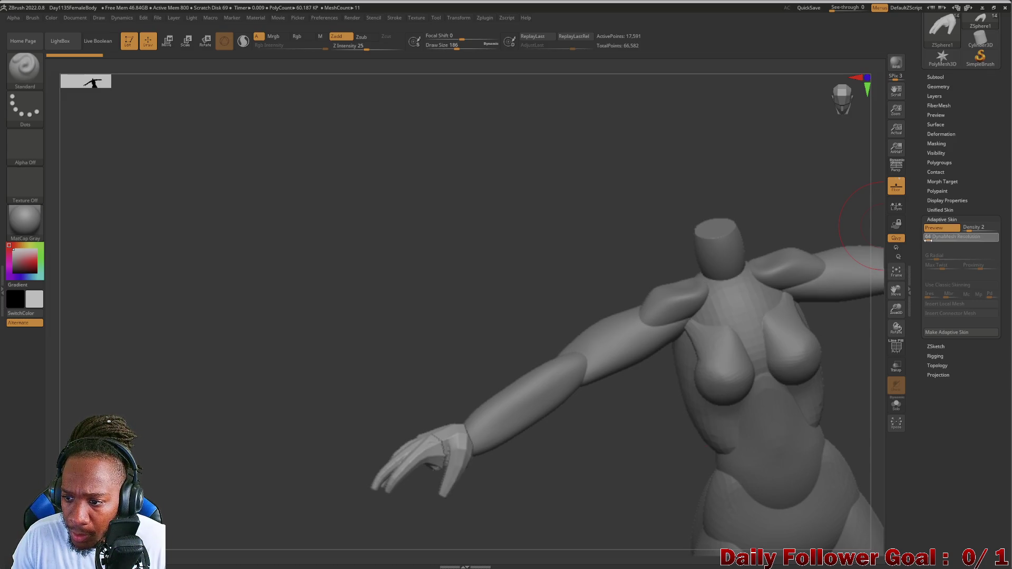
pyautogui.press('Return')
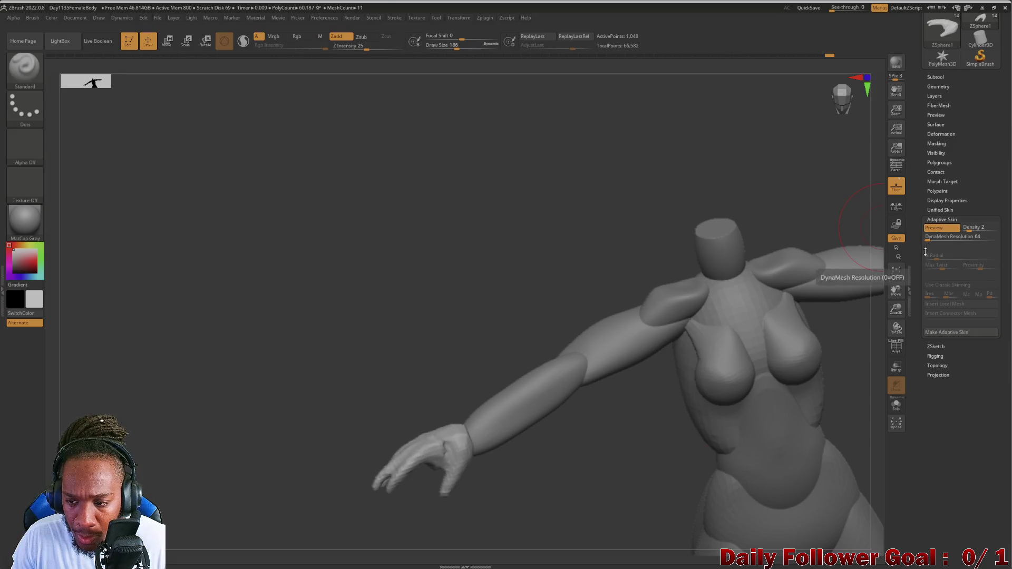
pyautogui.click(897, 349)
pyautogui.moveTo(855, 412)
pyautogui.mouseDown()
pyautogui.moveTo(543, 513)
pyautogui.moveTo(553, 529)
pyautogui.mouseUp()
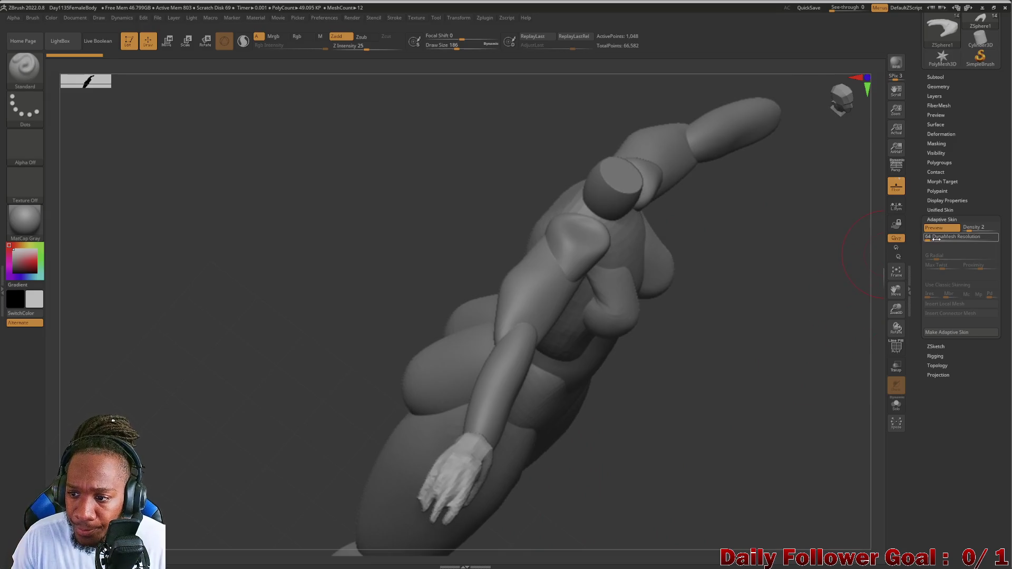
pyautogui.click(932, 240)
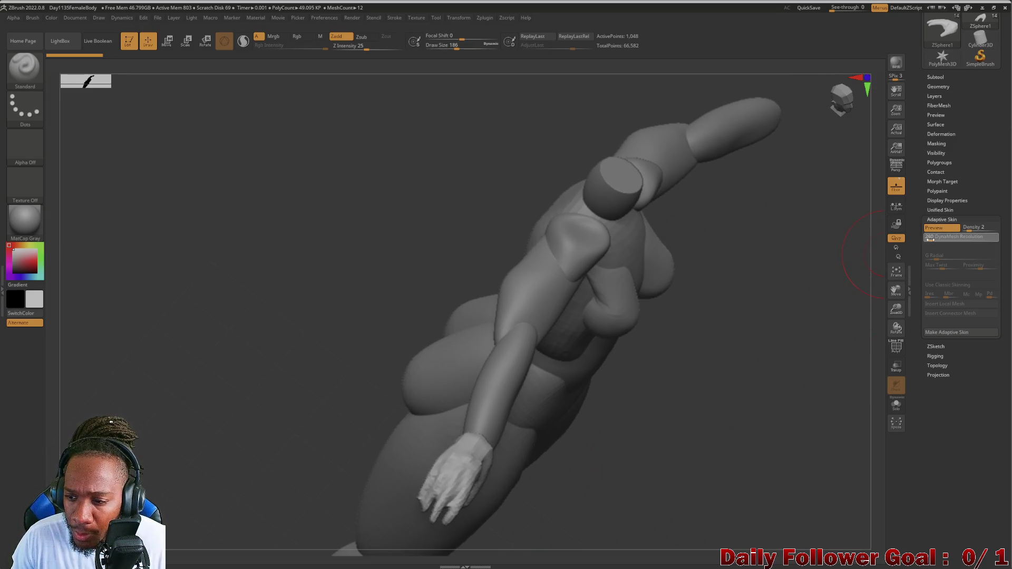
pyautogui.write('192')
pyautogui.click(936, 229)
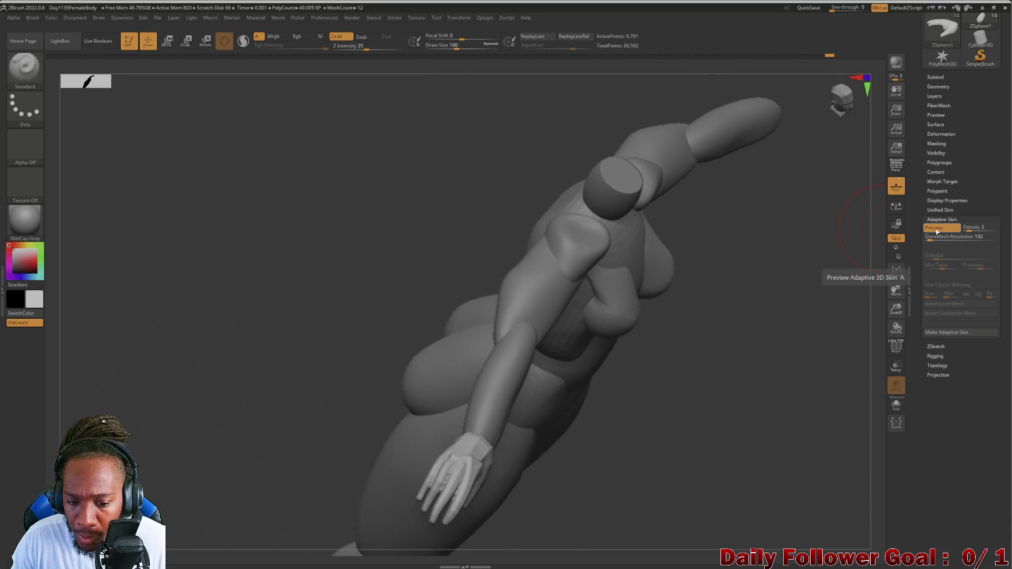
pyautogui.moveTo(927, 239); pyautogui.dragTo(931, 238)
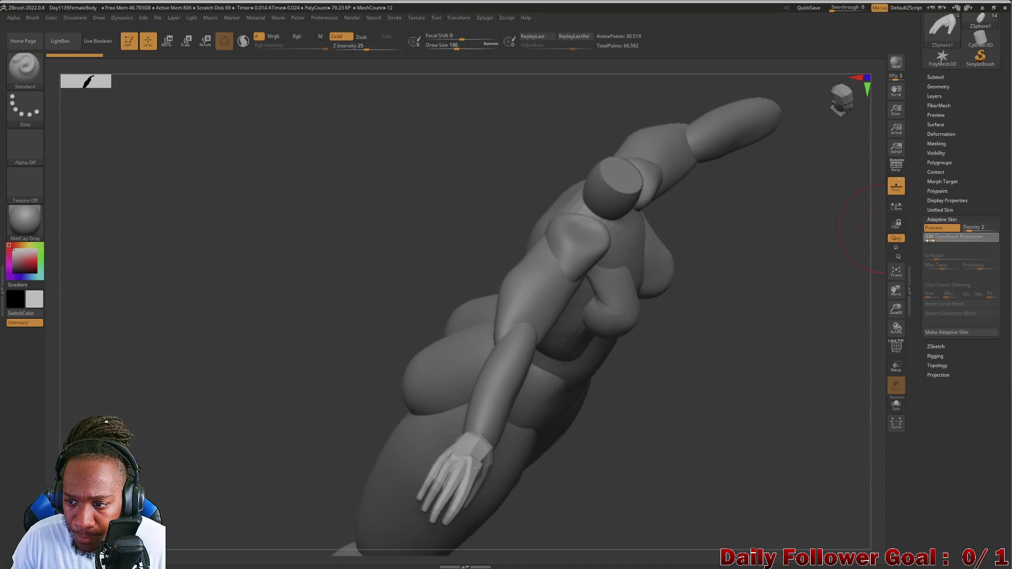
pyautogui.moveTo(931, 238); pyautogui.dragTo(932, 239)
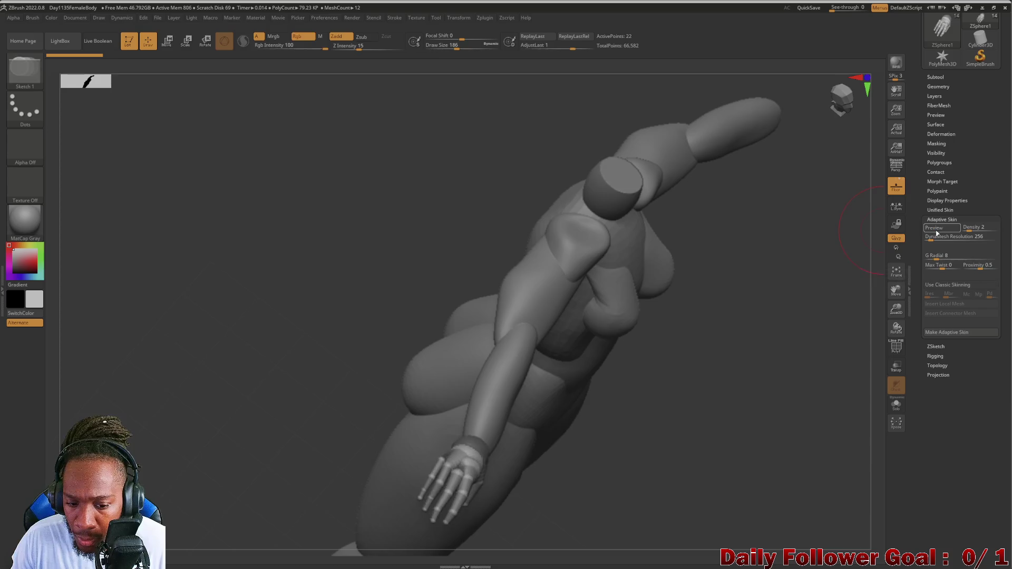
pyautogui.moveTo(791, 265); pyautogui.dragTo(685, 371)
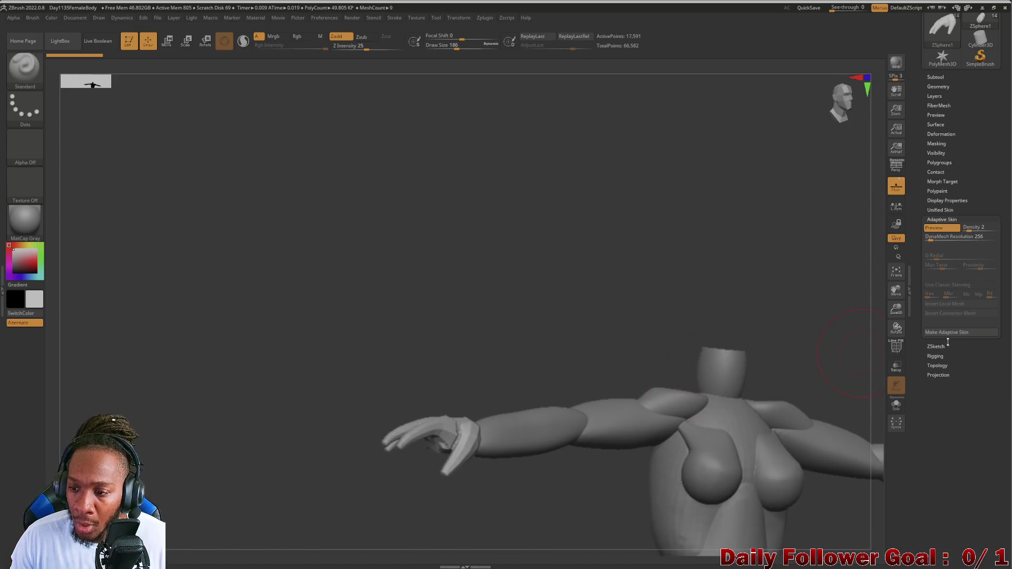
# Make the Adaptive Skin, show the Subtool list, and orbit and frame the skinned body.
pyautogui.click(957, 332)
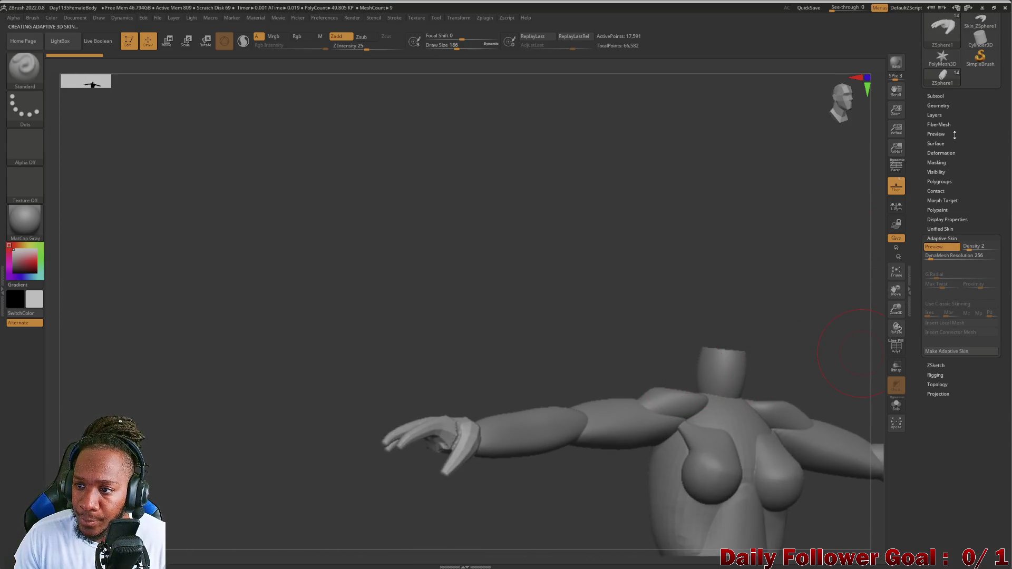
pyautogui.click(931, 96)
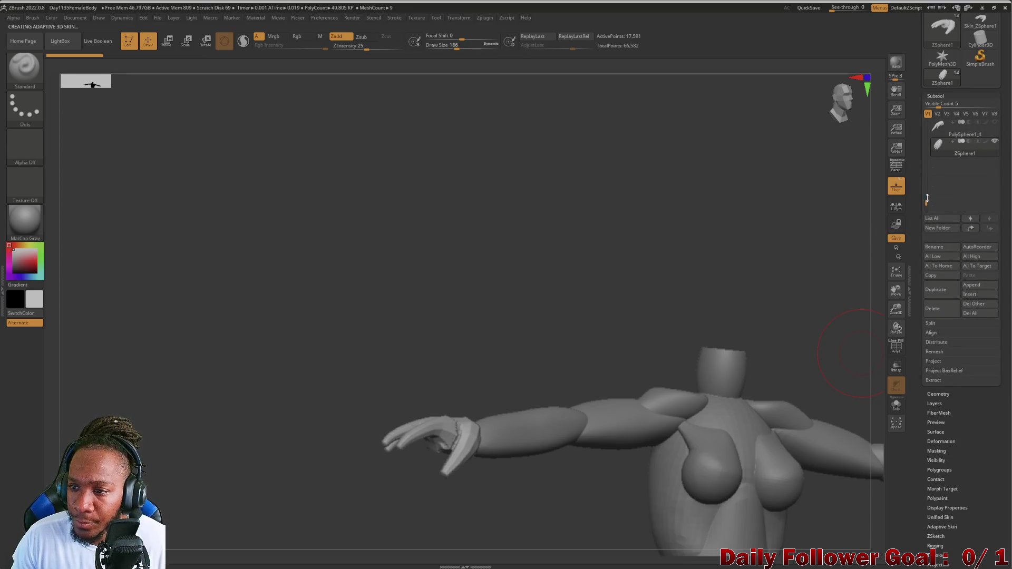
pyautogui.moveTo(926, 204)
pyautogui.mouseDown()
pyautogui.moveTo(928, 173)
pyautogui.moveTo(930, 183)
pyautogui.mouseUp()
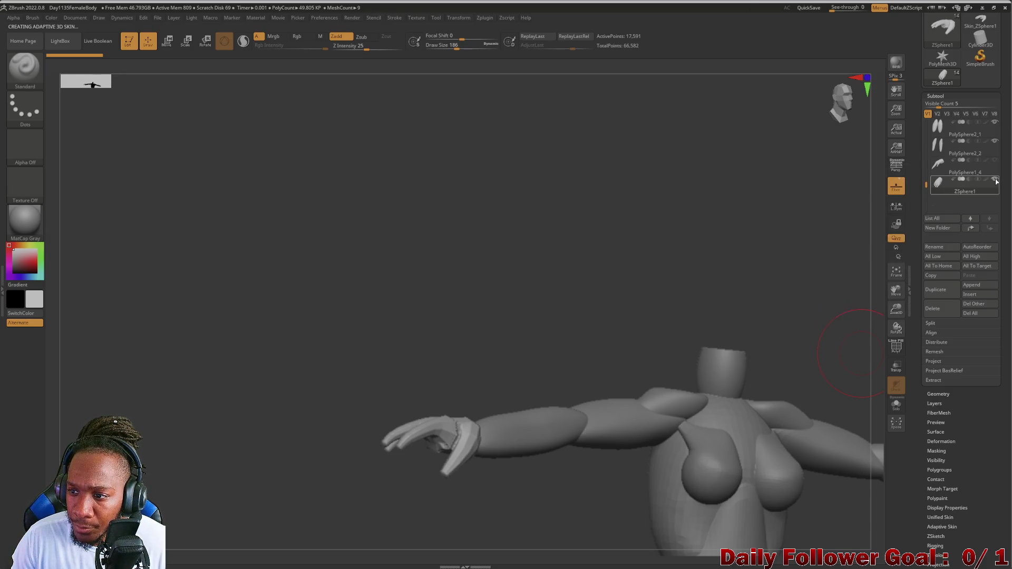
pyautogui.moveTo(630, 261); pyautogui.dragTo(624, 269)
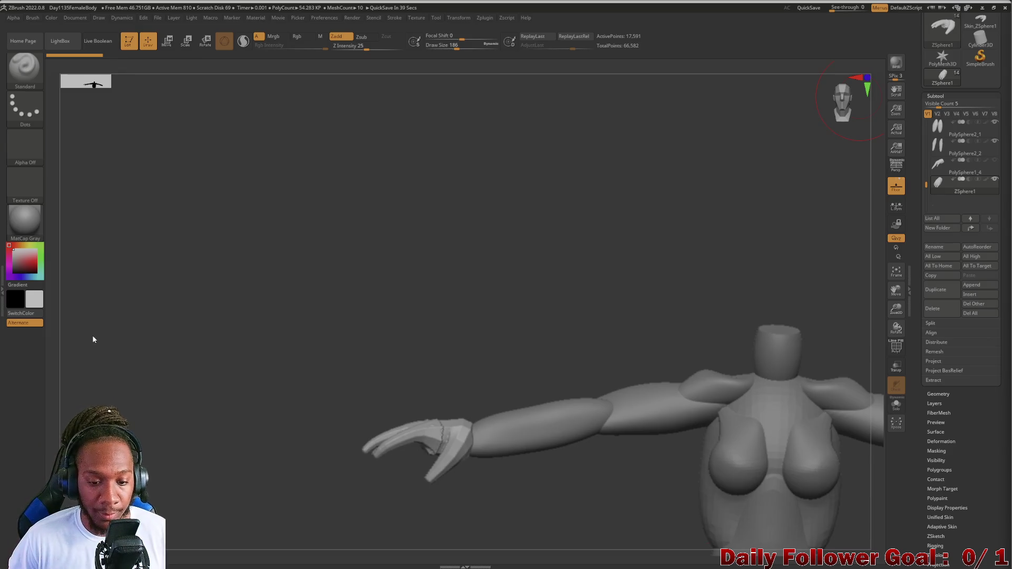
pyautogui.moveTo(93, 337); pyautogui.dragTo(173, 401)
pyautogui.moveTo(189, 436)
pyautogui.keyDown('alt'); pyautogui.mouseDown()
pyautogui.moveTo(162, 286)
pyautogui.moveTo(153, 459)
pyautogui.moveTo(283, 242)
pyautogui.mouseUp(); pyautogui.keyUp('alt')
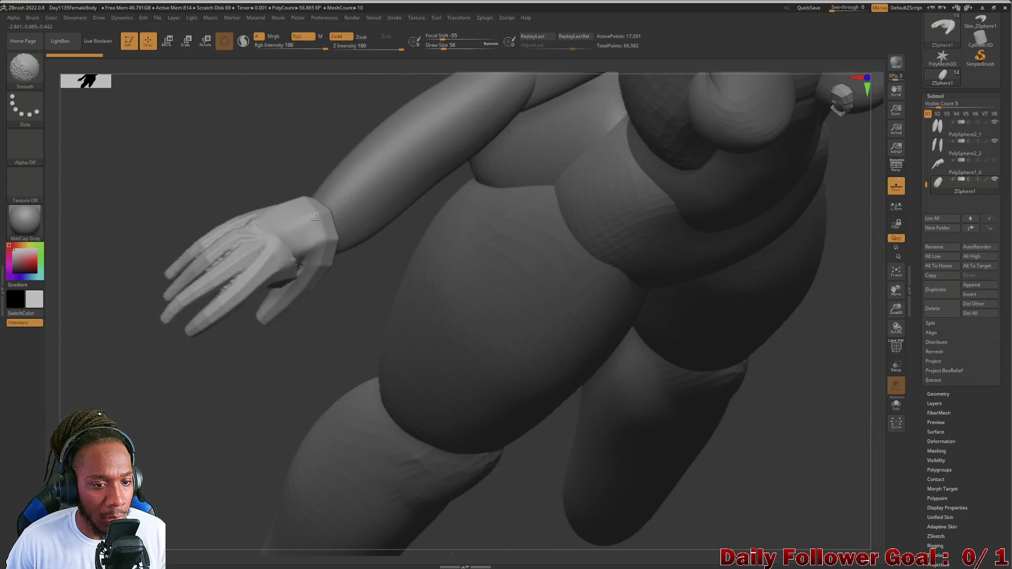
pyautogui.moveTo(208, 185)
pyautogui.mouseDown()
pyautogui.moveTo(178, 113)
pyautogui.moveTo(269, 174)
pyautogui.moveTo(341, 247)
pyautogui.mouseUp()
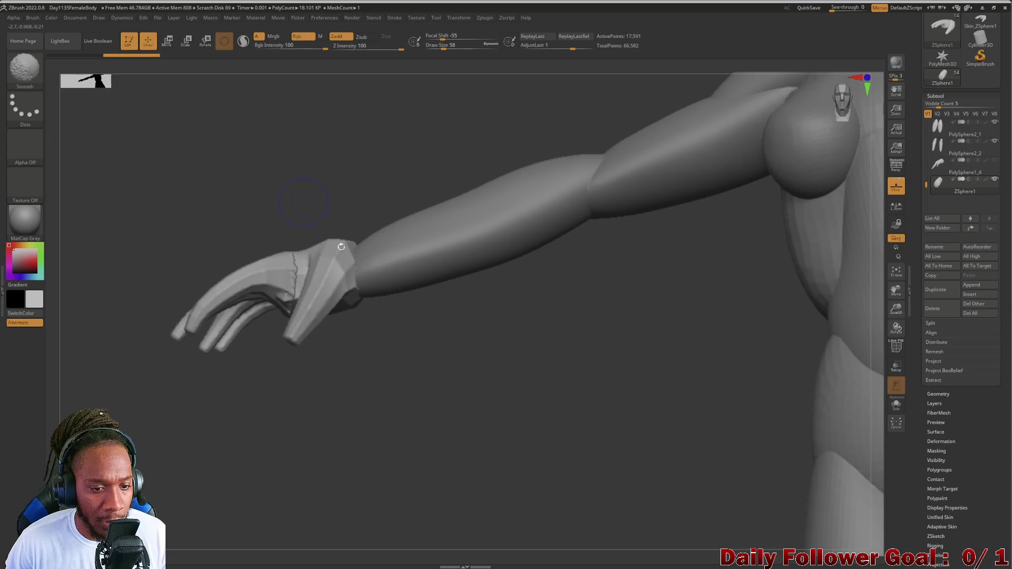
# Choose the TrimDynamic brush from the brush library.
pyautogui.moveTo(274, 203); pyautogui.dragTo(261, 142)
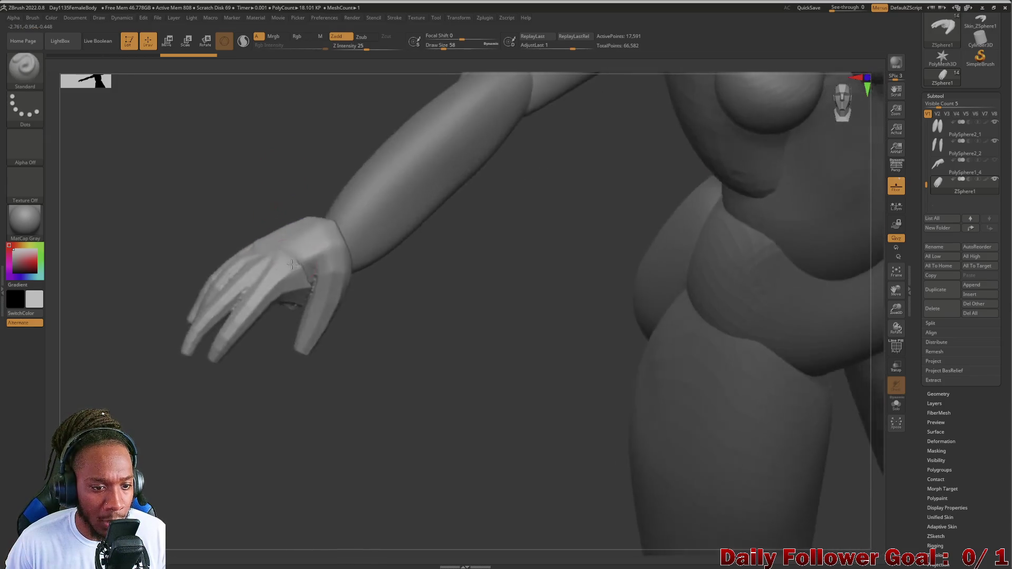
pyautogui.click(24, 66)
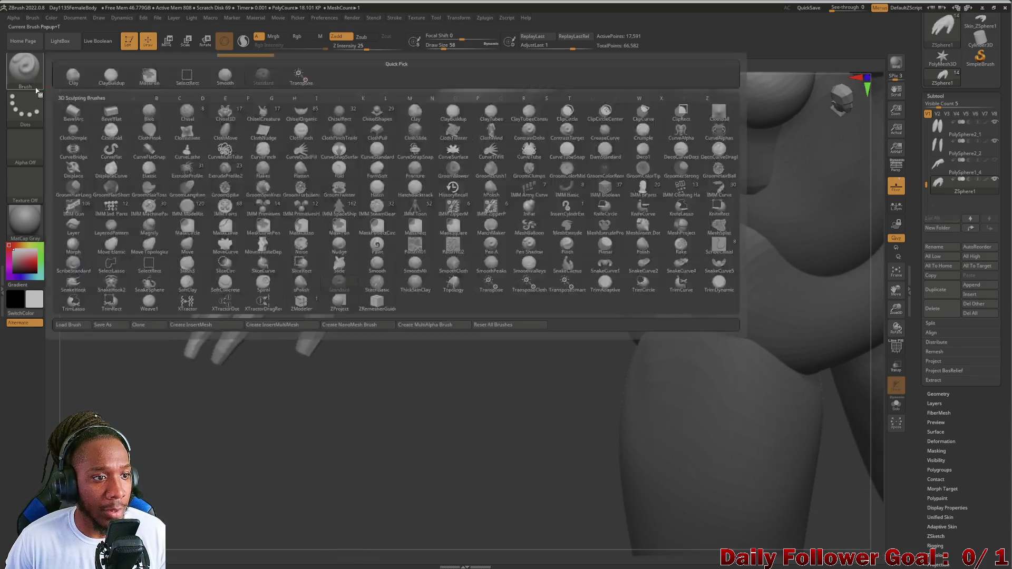
pyautogui.click(23, 68)
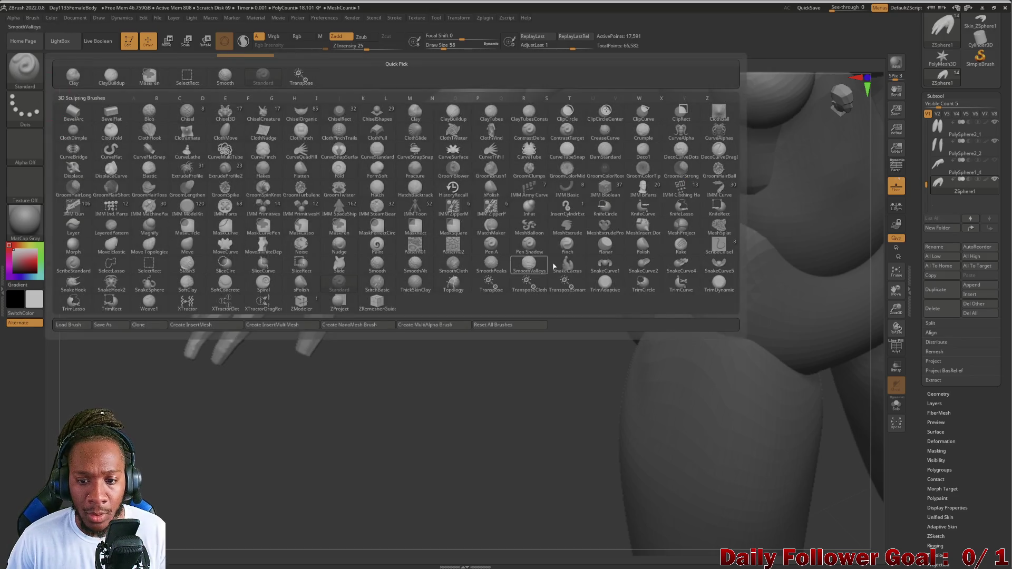
pyautogui.click(718, 283)
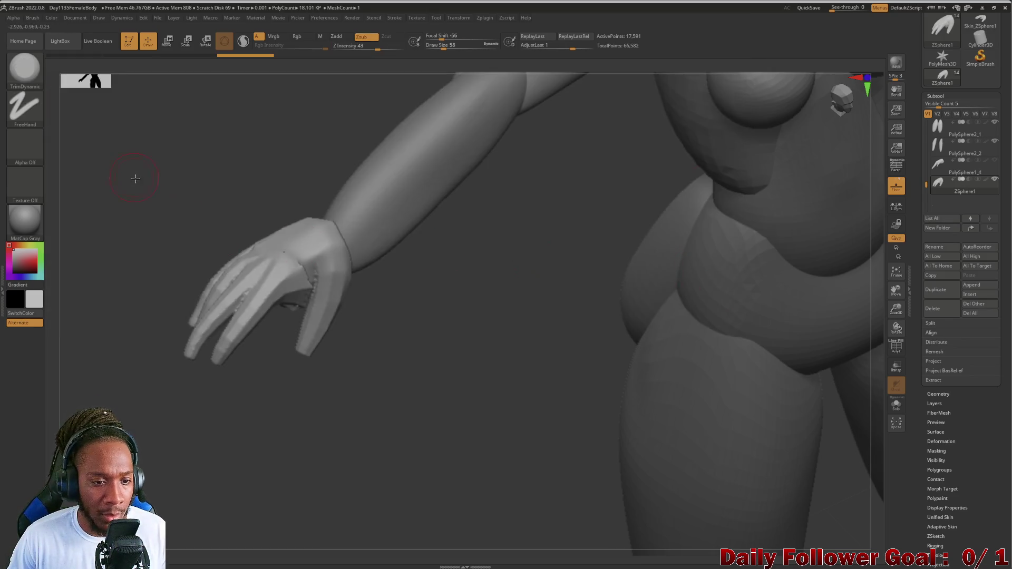
# Trim the fingers flatter from several angles and smooth the hand, then recall the brush library.
pyautogui.moveTo(135, 179); pyautogui.dragTo(249, 220)
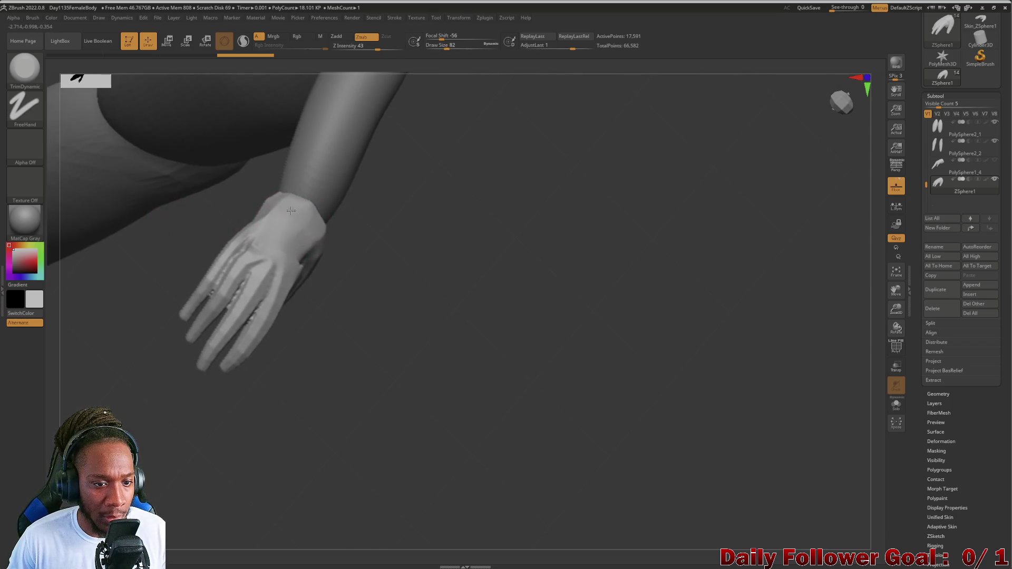
pyautogui.moveTo(185, 191)
pyautogui.mouseDown()
pyautogui.moveTo(170, 193)
pyautogui.moveTo(229, 223)
pyautogui.mouseUp()
pyautogui.moveTo(188, 162); pyautogui.dragTo(253, 205)
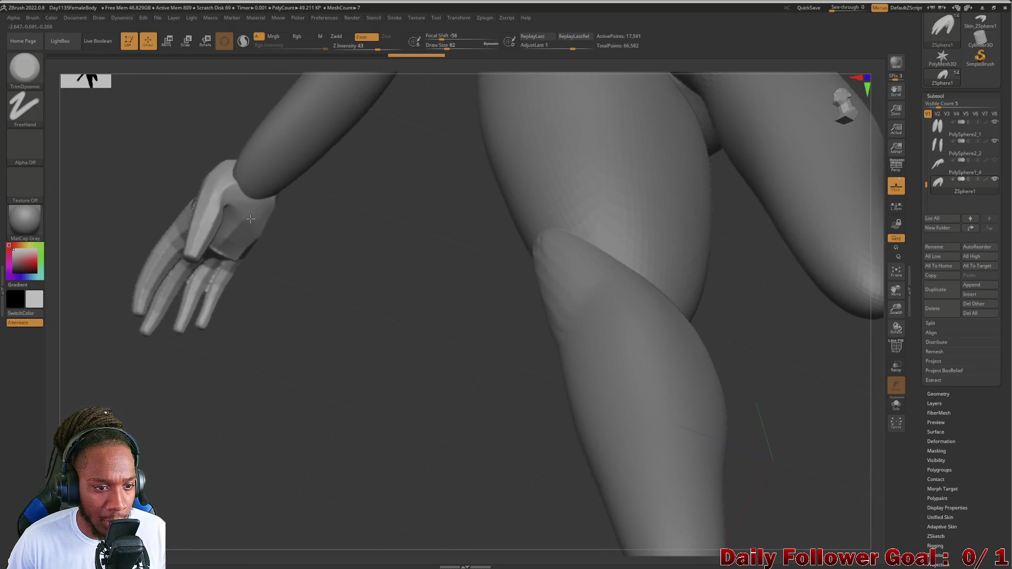
pyautogui.moveTo(250, 245); pyautogui.dragTo(239, 241)
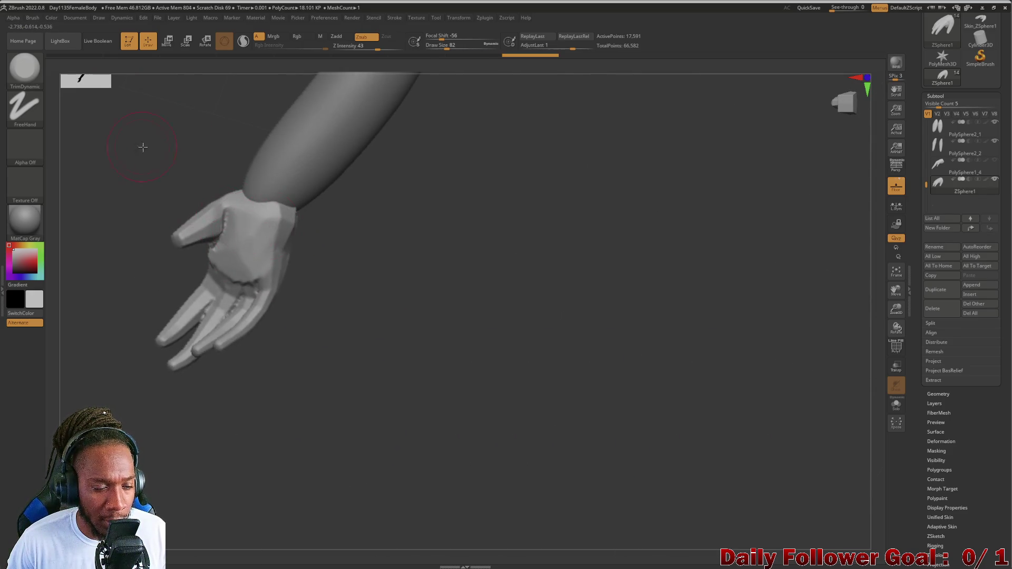
pyautogui.moveTo(142, 147)
pyautogui.mouseDown()
pyautogui.moveTo(122, 195)
pyautogui.moveTo(95, 165)
pyautogui.moveTo(207, 248)
pyautogui.moveTo(107, 181)
pyautogui.moveTo(129, 211)
pyautogui.moveTo(232, 246)
pyautogui.moveTo(90, 217)
pyautogui.moveTo(117, 228)
pyautogui.moveTo(88, 223)
pyautogui.moveTo(68, 251)
pyautogui.moveTo(76, 283)
pyautogui.moveTo(92, 265)
pyautogui.moveTo(119, 301)
pyautogui.moveTo(96, 264)
pyautogui.moveTo(121, 149)
pyautogui.moveTo(85, 219)
pyautogui.moveTo(139, 203)
pyautogui.moveTo(183, 140)
pyautogui.moveTo(188, 164)
pyautogui.moveTo(199, 166)
pyautogui.moveTo(198, 366)
pyautogui.moveTo(140, 356)
pyautogui.moveTo(211, 362)
pyautogui.moveTo(176, 422)
pyautogui.moveTo(193, 443)
pyautogui.moveTo(150, 379)
pyautogui.moveTo(176, 390)
pyautogui.mouseUp()
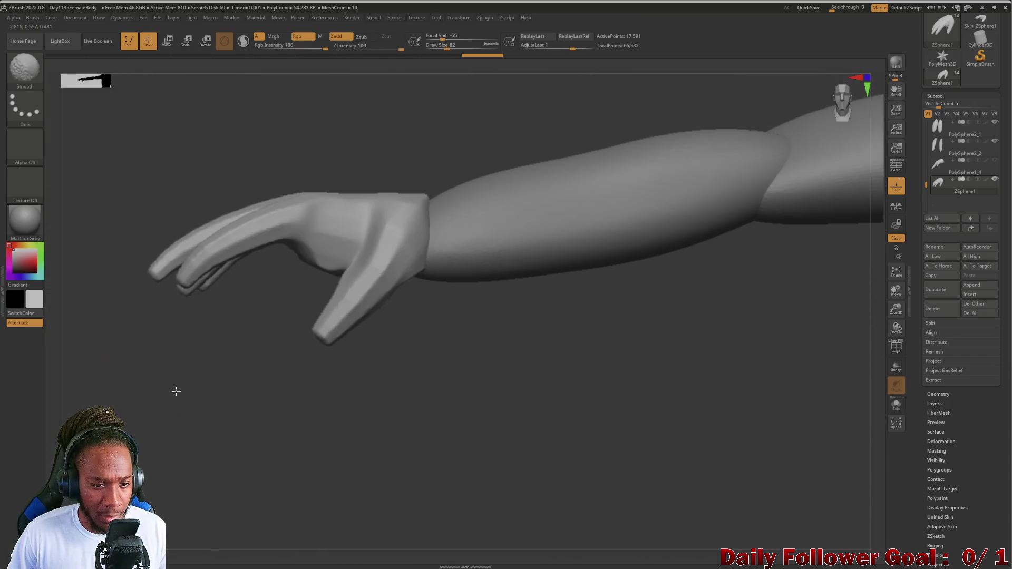
pyautogui.press('b')
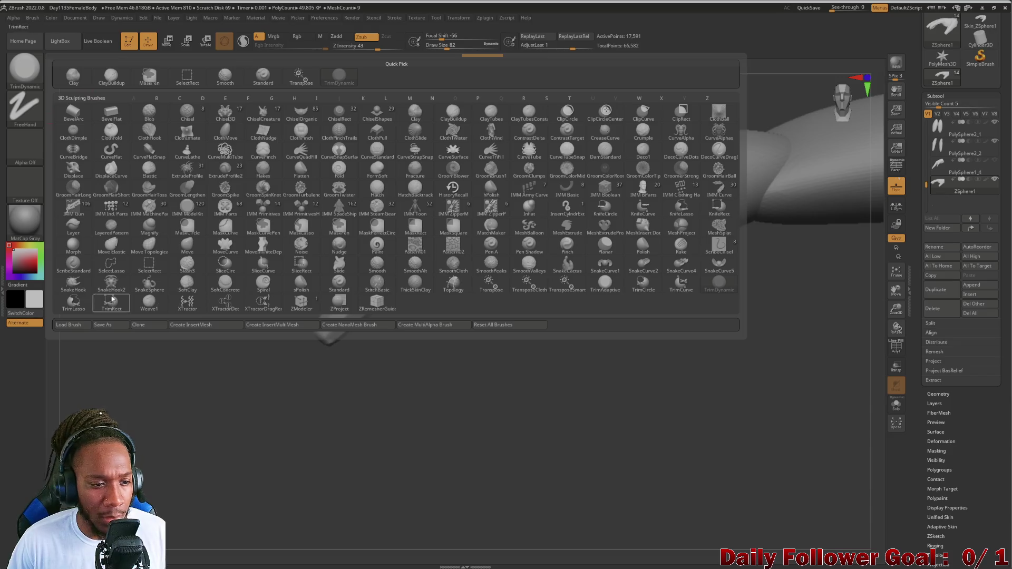
# With Move Topological, bend the thumb near its base.
pyautogui.click(139, 251)
pyautogui.moveTo(290, 275)
pyautogui.mouseDown()
pyautogui.moveTo(269, 340)
pyautogui.moveTo(339, 296)
pyautogui.mouseUp()
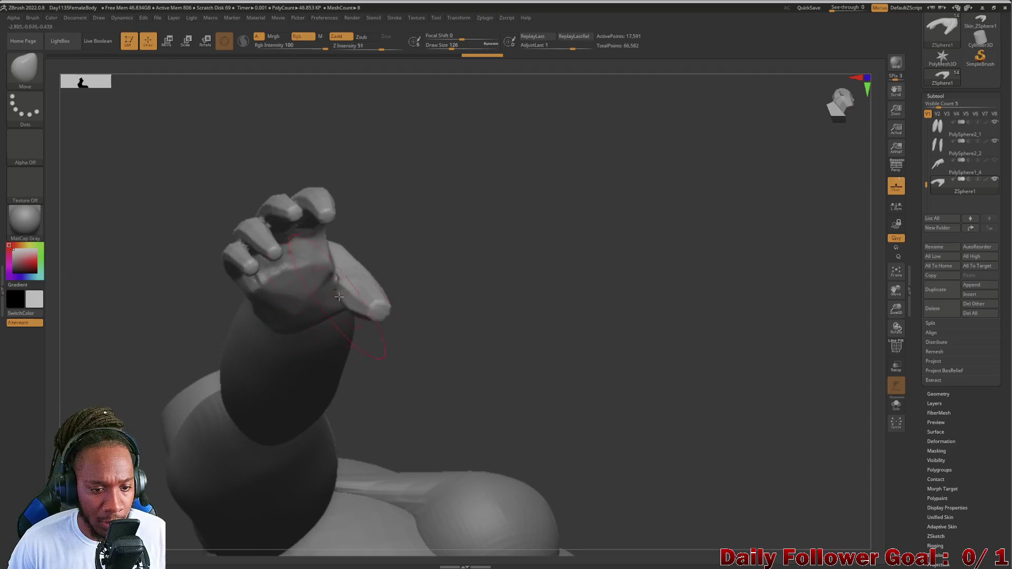
pyautogui.moveTo(433, 292)
pyautogui.mouseDown()
pyautogui.moveTo(398, 343)
pyautogui.moveTo(416, 338)
pyautogui.moveTo(334, 301)
pyautogui.mouseUp()
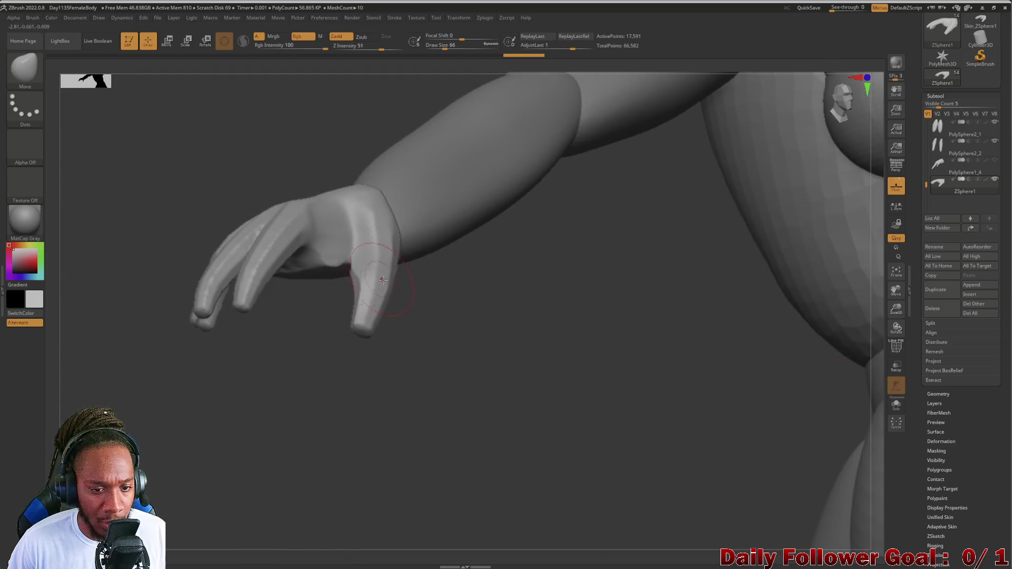
pyautogui.moveTo(382, 273); pyautogui.dragTo(398, 269)
pyautogui.moveTo(396, 270)
pyautogui.mouseDown(button='right')
pyautogui.moveTo(332, 305)
pyautogui.moveTo(351, 280)
pyautogui.moveTo(305, 332)
pyautogui.moveTo(315, 284)
pyautogui.mouseUp(button='right')
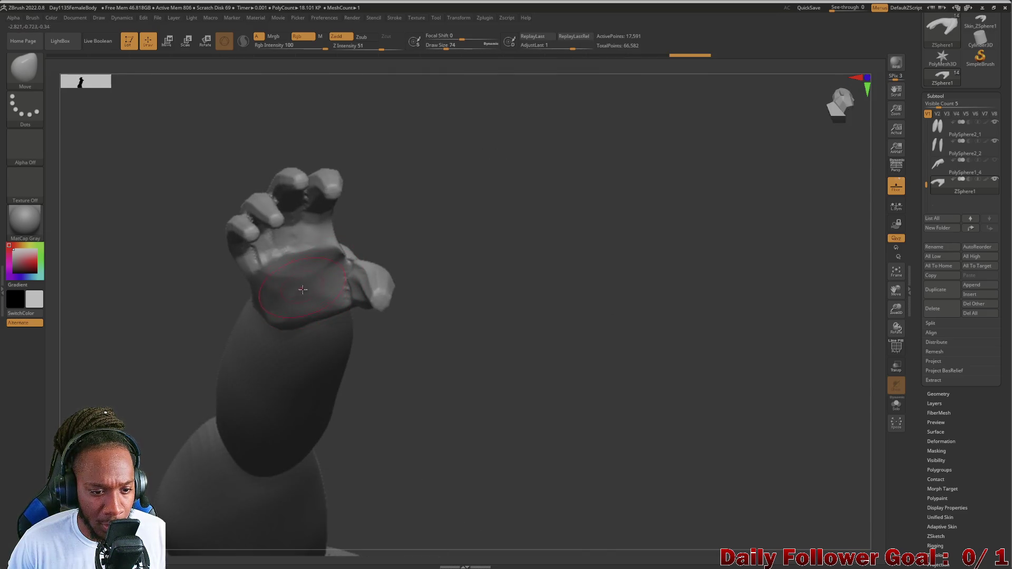
# Orbit around the hand and reshape the surface of the little finger.
pyautogui.moveTo(196, 332)
pyautogui.mouseDown(button='right')
pyautogui.moveTo(159, 333)
pyautogui.moveTo(155, 361)
pyautogui.moveTo(124, 328)
pyautogui.moveTo(113, 413)
pyautogui.moveTo(226, 327)
pyautogui.moveTo(195, 328)
pyautogui.moveTo(261, 249)
pyautogui.moveTo(344, 214)
pyautogui.mouseUp(button='right')
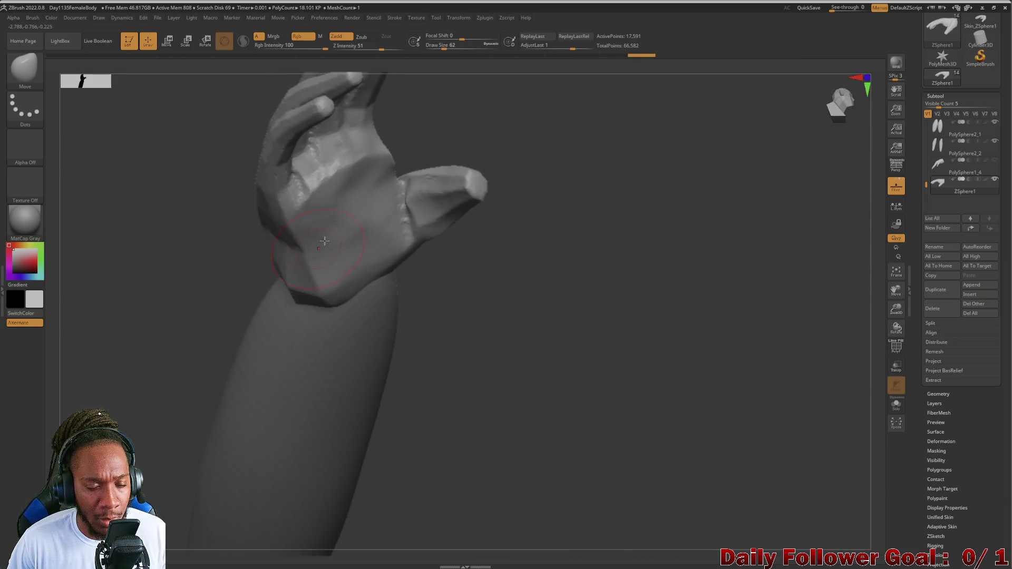
pyautogui.moveTo(325, 240)
pyautogui.mouseDown(button='right')
pyautogui.moveTo(174, 249)
pyautogui.moveTo(203, 226)
pyautogui.moveTo(284, 263)
pyautogui.moveTo(193, 286)
pyautogui.moveTo(198, 308)
pyautogui.moveTo(174, 375)
pyautogui.moveTo(156, 318)
pyautogui.mouseUp(button='right')
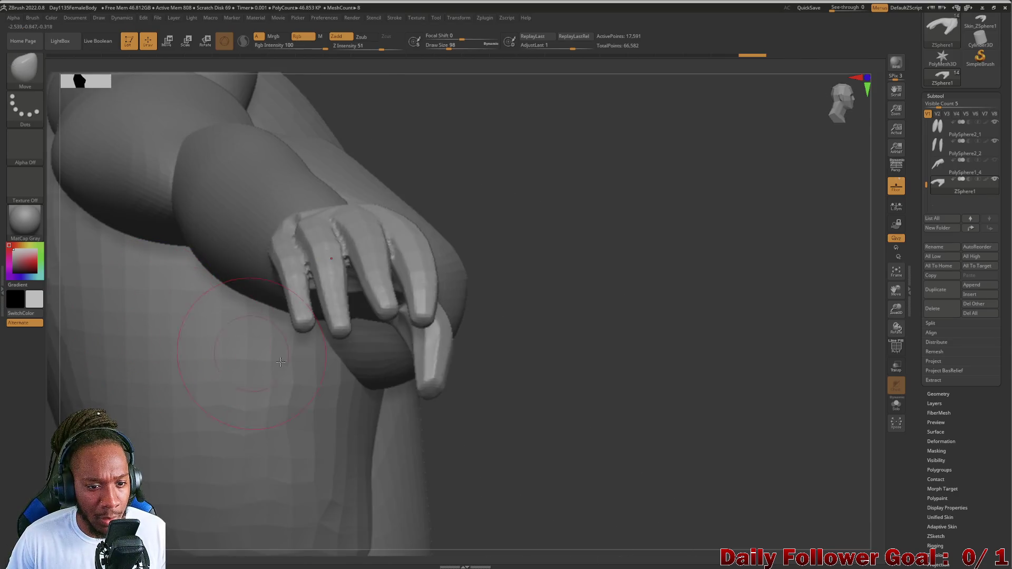
pyautogui.moveTo(281, 362)
pyautogui.mouseDown(button='right')
pyautogui.moveTo(147, 287)
pyautogui.moveTo(166, 264)
pyautogui.moveTo(153, 305)
pyautogui.moveTo(163, 334)
pyautogui.moveTo(151, 203)
pyautogui.moveTo(164, 113)
pyautogui.moveTo(152, 271)
pyautogui.moveTo(166, 222)
pyautogui.mouseUp(button='right')
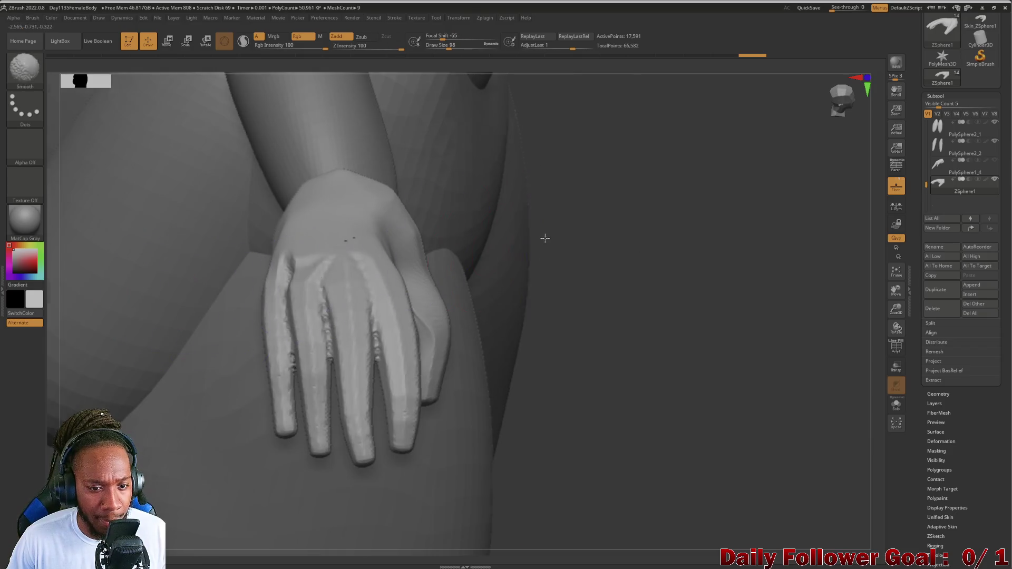
pyautogui.moveTo(545, 237)
pyautogui.mouseDown(button='right')
pyautogui.moveTo(536, 214)
pyautogui.moveTo(496, 288)
pyautogui.mouseUp(button='right')
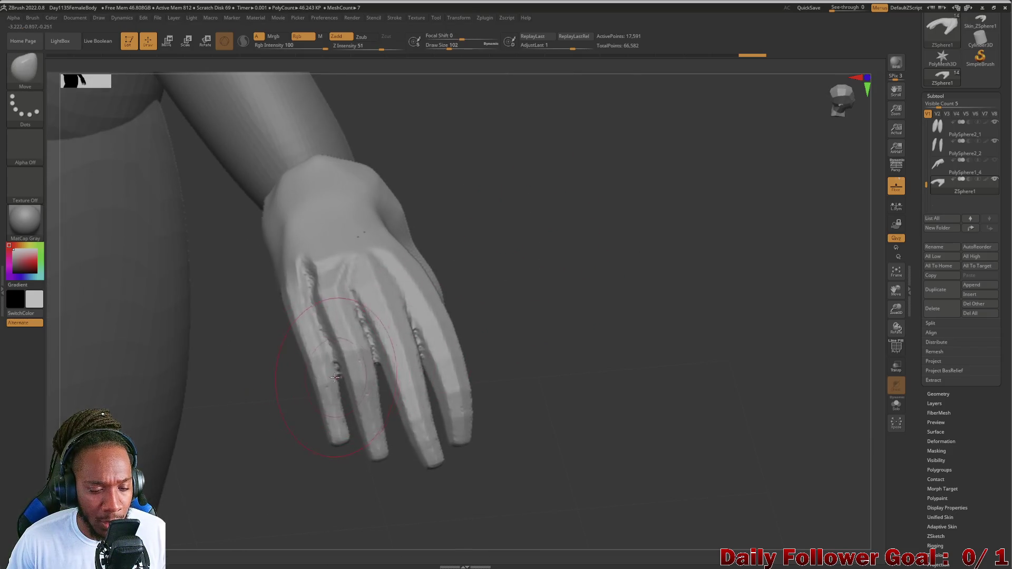
pyautogui.moveTo(332, 378); pyautogui.dragTo(325, 420)
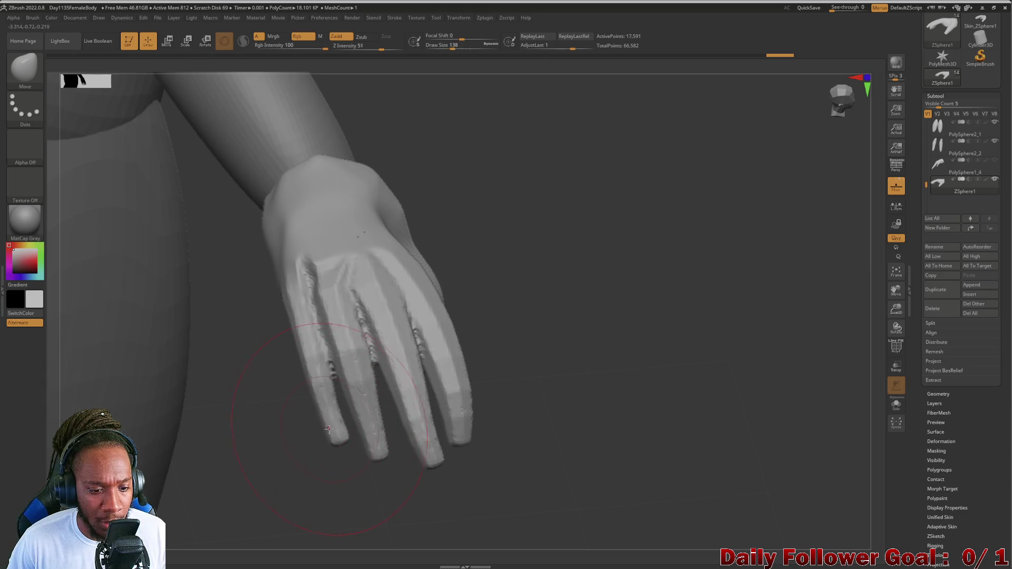
# Enter Rotate transpose with Focal Shift 0 and lay a transpose line along the little finger.
pyautogui.moveTo(340, 316); pyautogui.dragTo(336, 427)
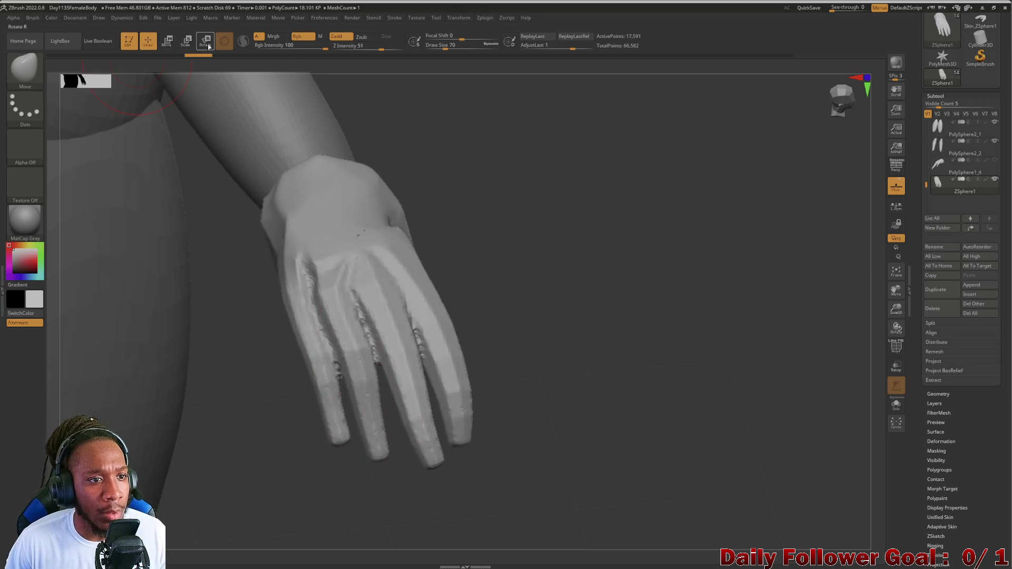
pyautogui.press('r')
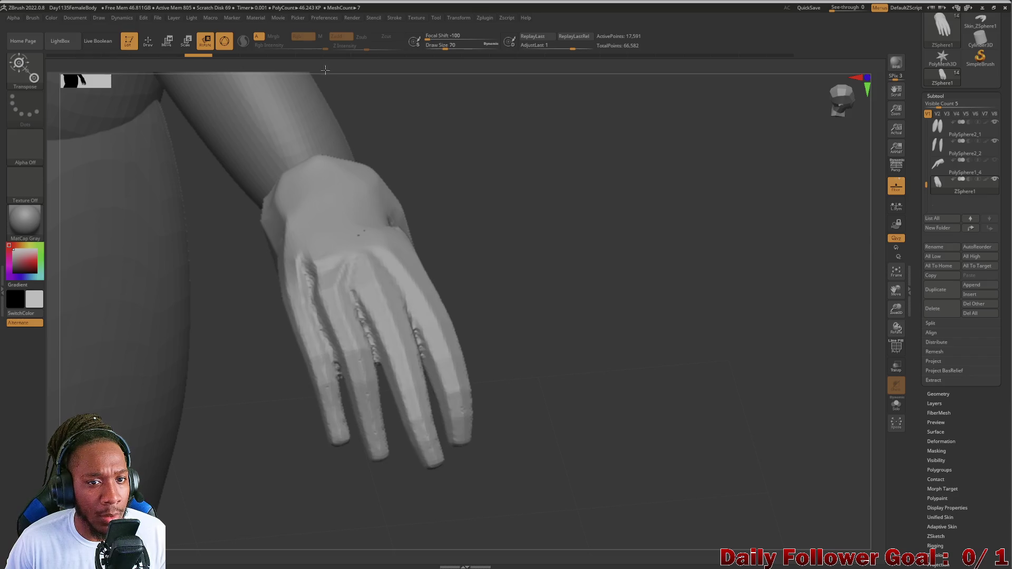
pyautogui.hotkey('ctrl', 'z')
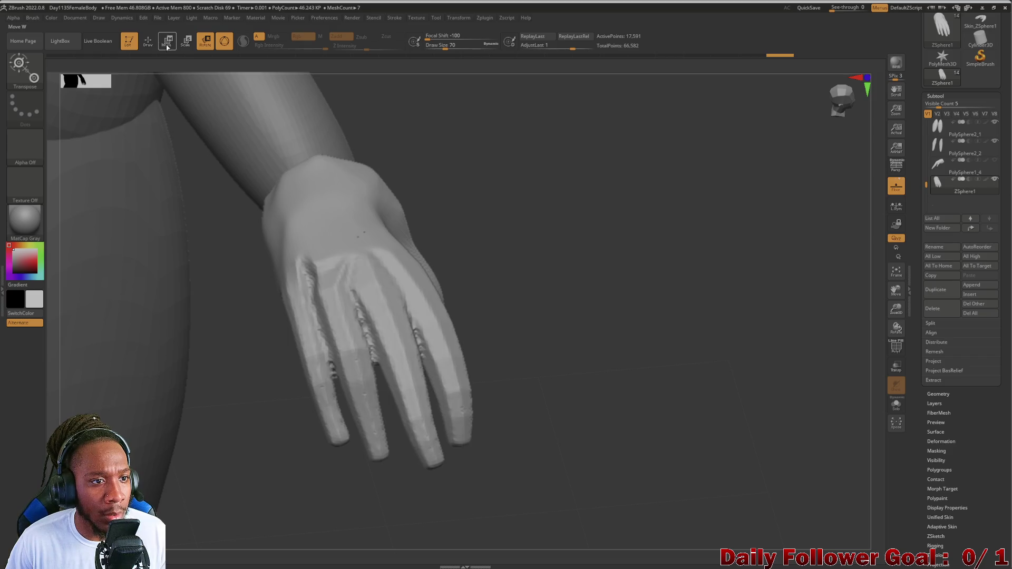
pyautogui.click(225, 47)
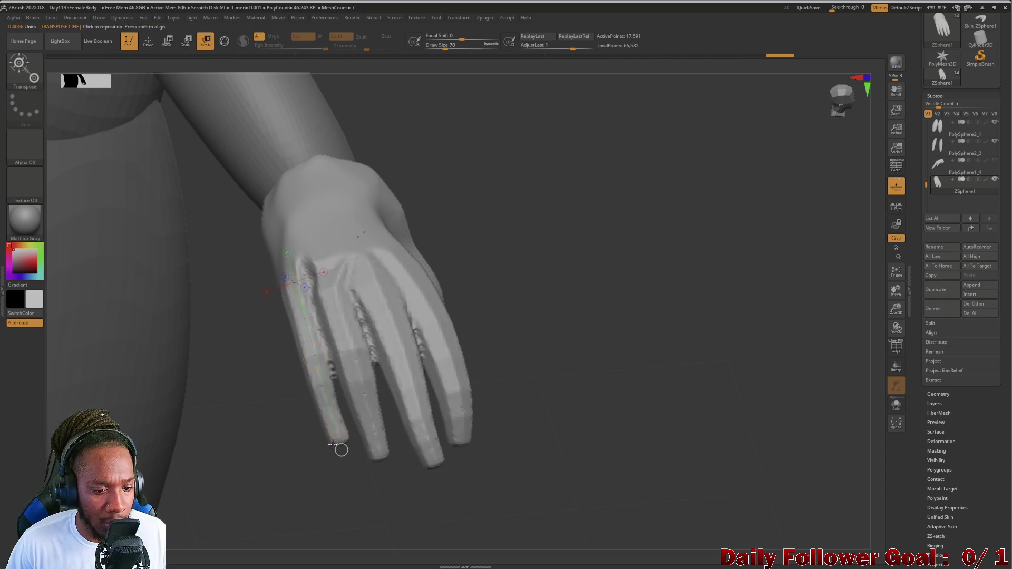
pyautogui.moveTo(338, 432); pyautogui.dragTo(341, 449)
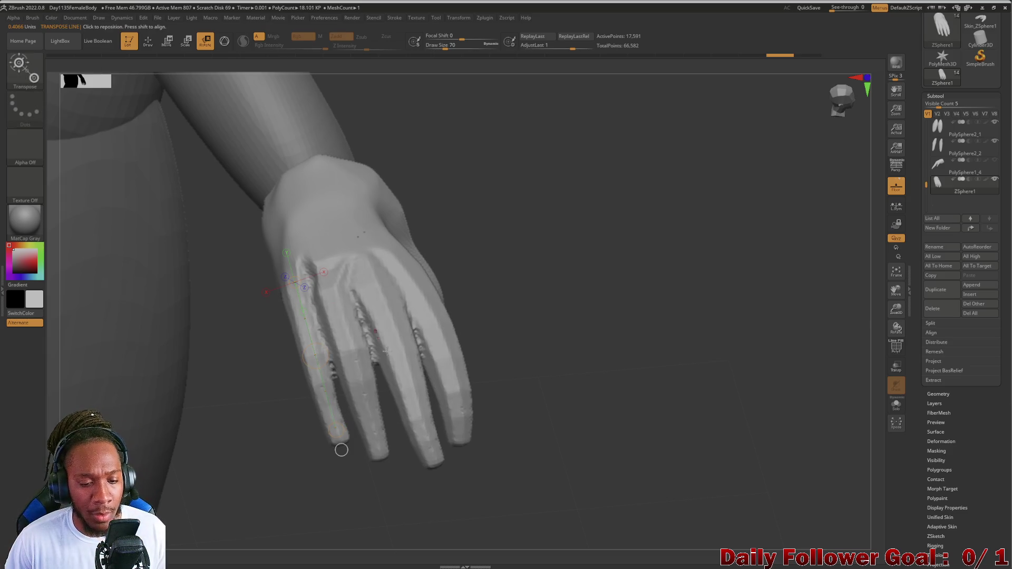
pyautogui.press('ctrl')
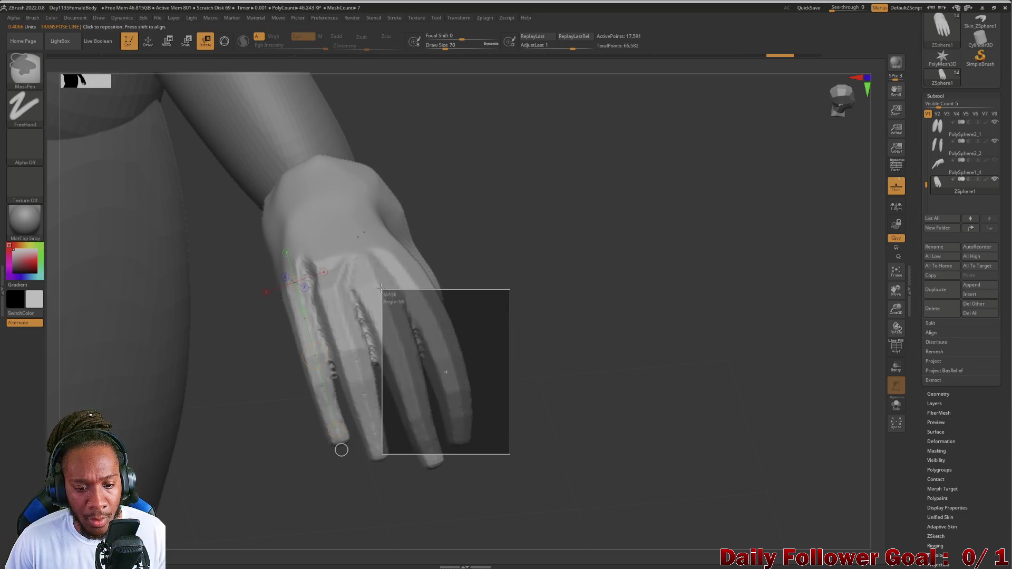
# Mask the fingers, fingertips, wrist and upper hand with Ctrl-drag rectangles.
pyautogui.keyDown('ctrl'); pyautogui.moveTo(485, 406); pyautogui.dragTo(395, 288); pyautogui.keyUp('ctrl')
pyautogui.keyDown('ctrl'); pyautogui.moveTo(465, 484); pyautogui.dragTo(405, 412); pyautogui.keyUp('ctrl')
pyautogui.keyDown('ctrl'); pyautogui.moveTo(492, 364); pyautogui.dragTo(342, 150); pyautogui.keyUp('ctrl')
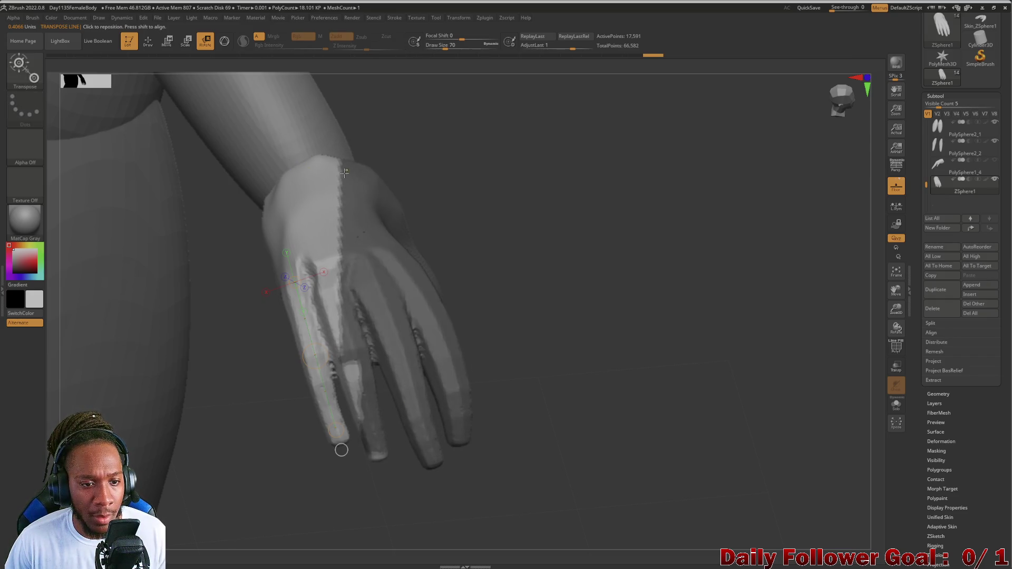
pyautogui.keyDown('ctrl'); pyautogui.moveTo(187, 135); pyautogui.dragTo(433, 219); pyautogui.keyUp('ctrl')
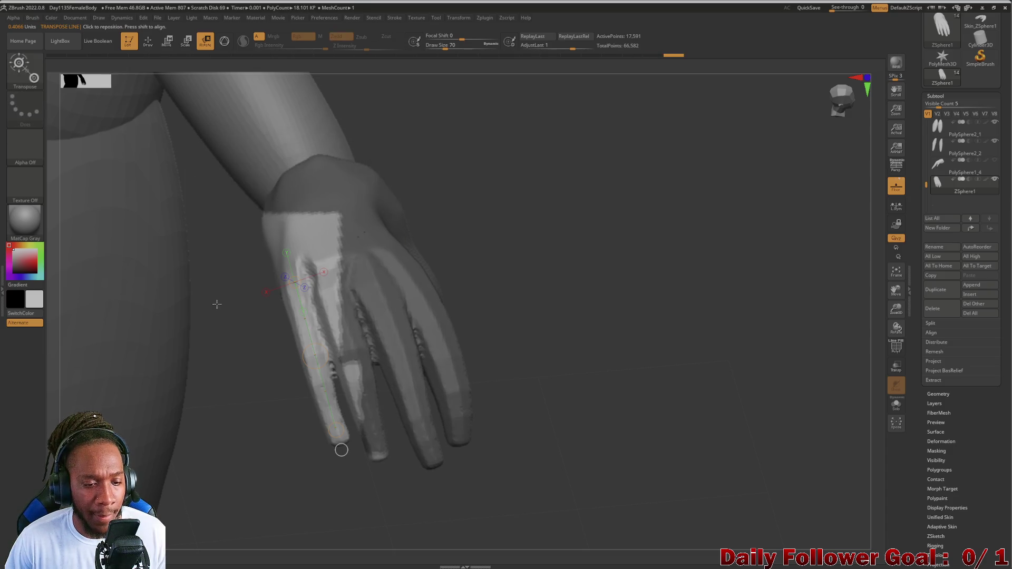
pyautogui.moveTo(217, 303); pyautogui.dragTo(166, 316)
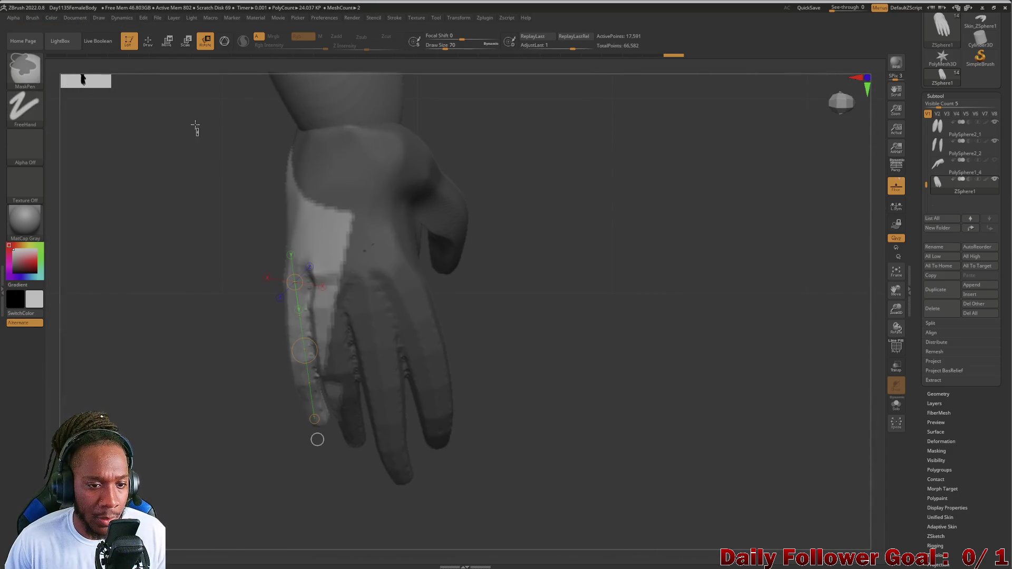
pyautogui.keyDown('ctrl'); pyautogui.moveTo(198, 136); pyautogui.dragTo(426, 265); pyautogui.keyUp('ctrl')
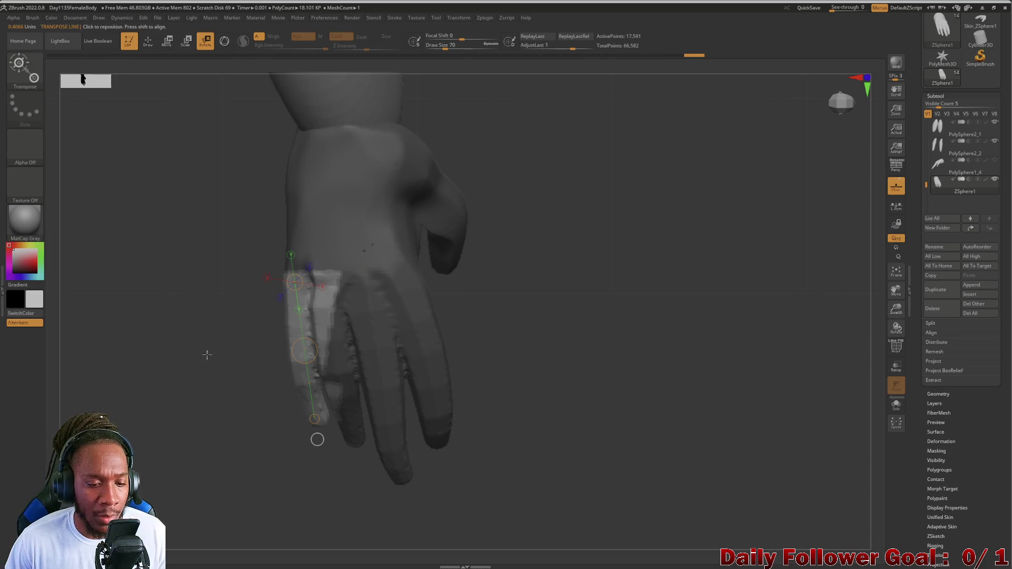
pyautogui.hotkey('ctrl', 'z')
pyautogui.hotkey('ctrl', 'shift', 'z')
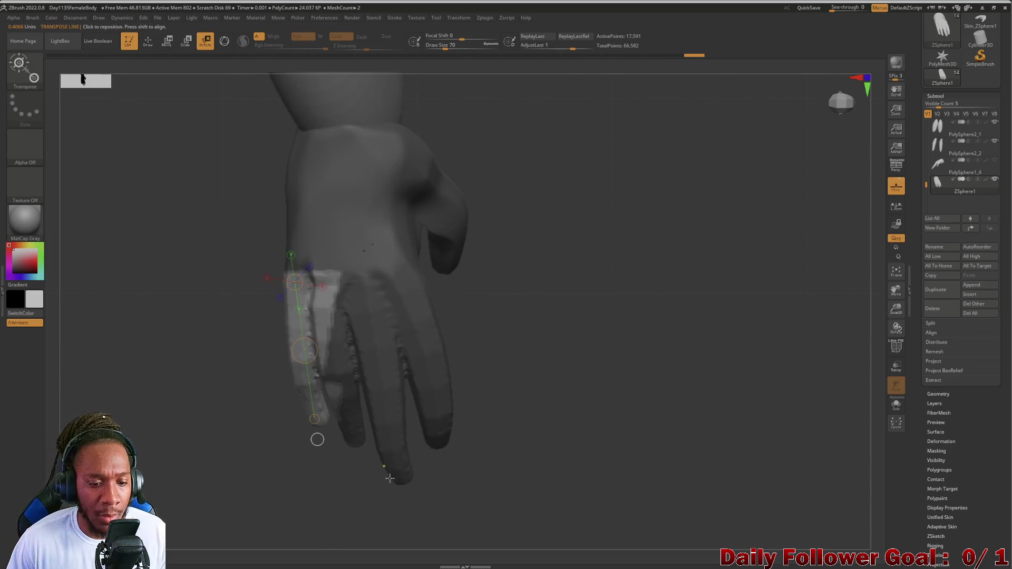
pyautogui.keyDown('ctrl'); pyautogui.keyDown('alt'); pyautogui.keyDown('shift'); pyautogui.moveTo(378, 492); pyautogui.dragTo(331, 287); pyautogui.keyUp('shift'); pyautogui.keyUp('alt'); pyautogui.keyUp('ctrl')
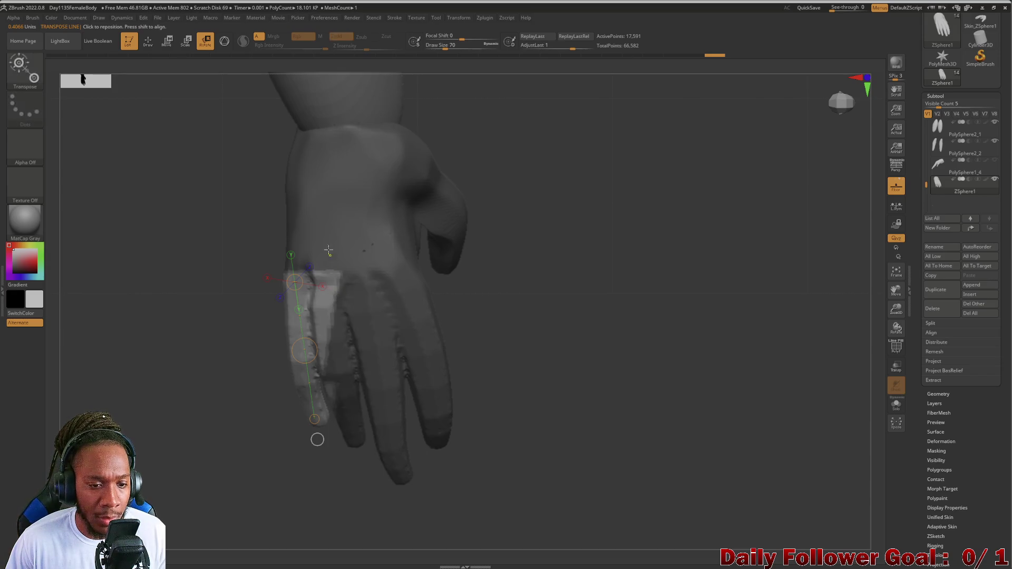
# Invert and correct the mask so only the little finger stays free under the transpose line.
pyautogui.keyDown('ctrl'); pyautogui.click(428, 242); pyautogui.keyUp('ctrl')
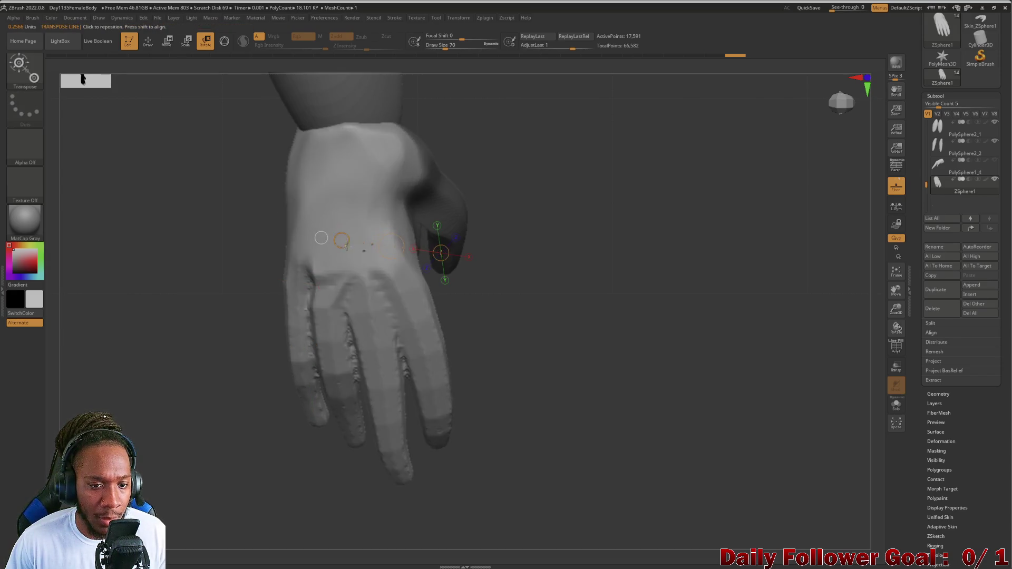
pyautogui.keyDown('ctrl'); pyautogui.click(337, 320); pyautogui.keyUp('ctrl')
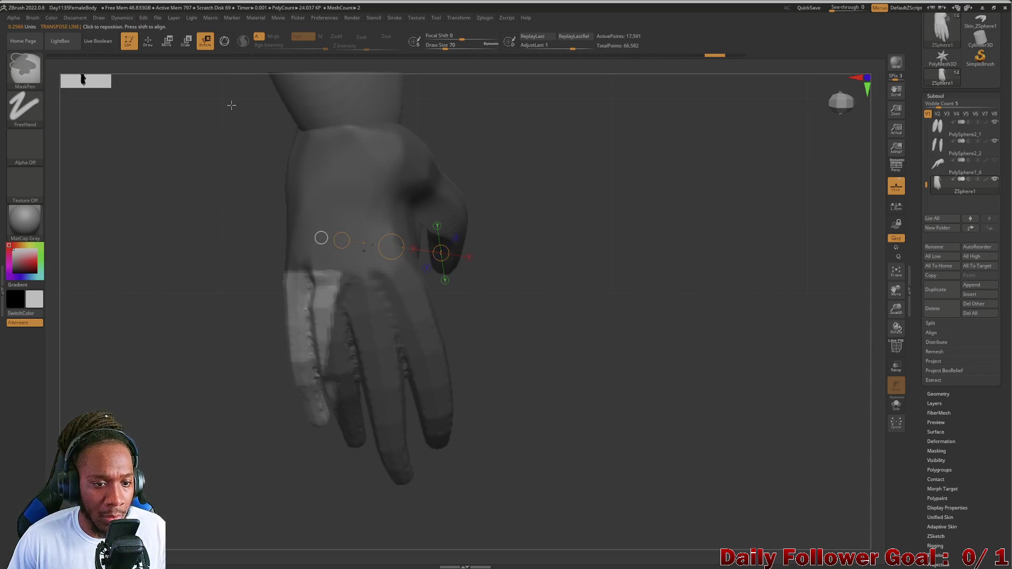
pyautogui.keyDown('ctrl'); pyautogui.moveTo(228, 101); pyautogui.dragTo(256, 111); pyautogui.keyUp('ctrl')
pyautogui.hotkey('ctrl', 'z')
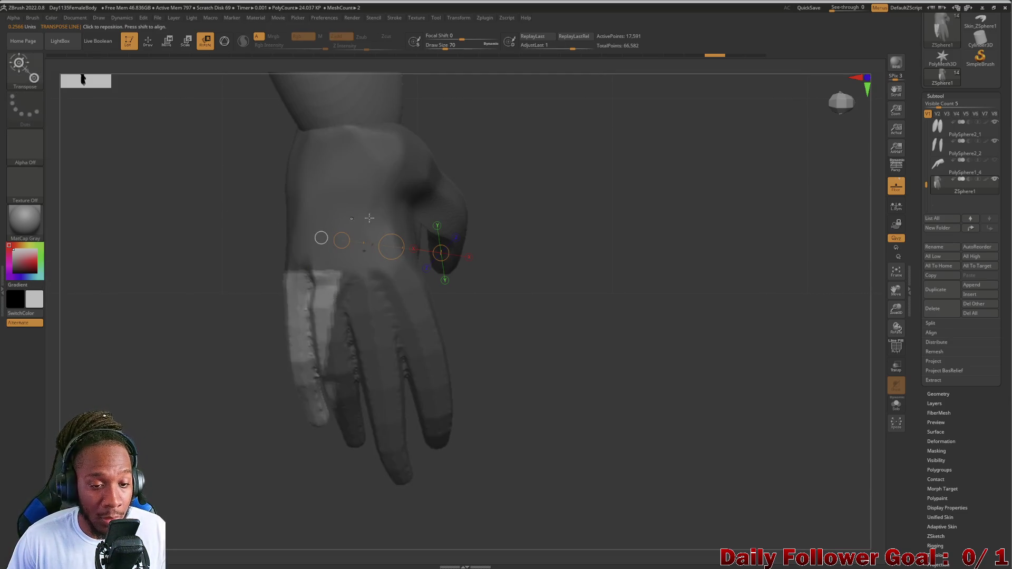
pyautogui.hotkey('ctrl', 'z')
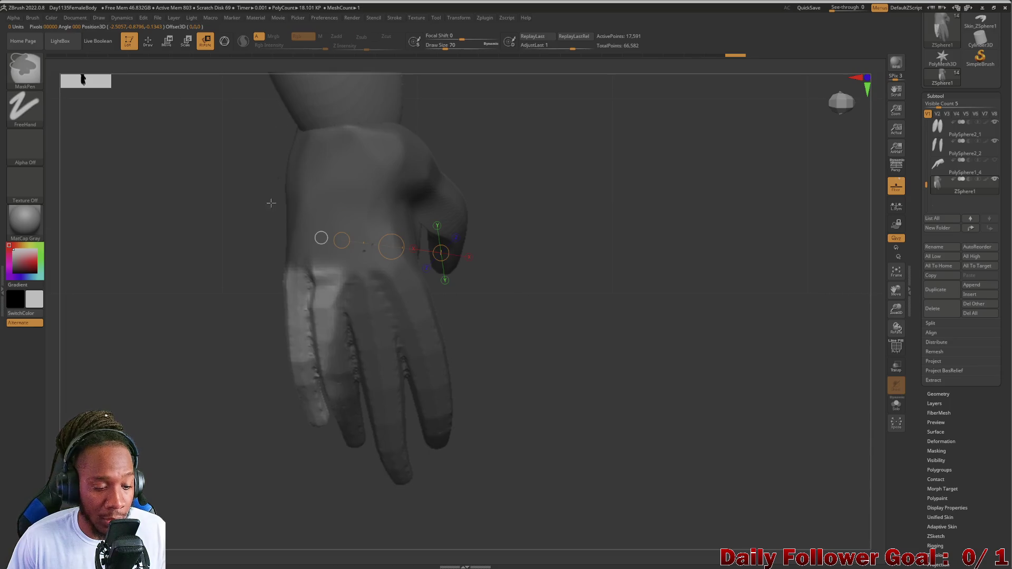
pyautogui.hotkey('ctrl', 'z')
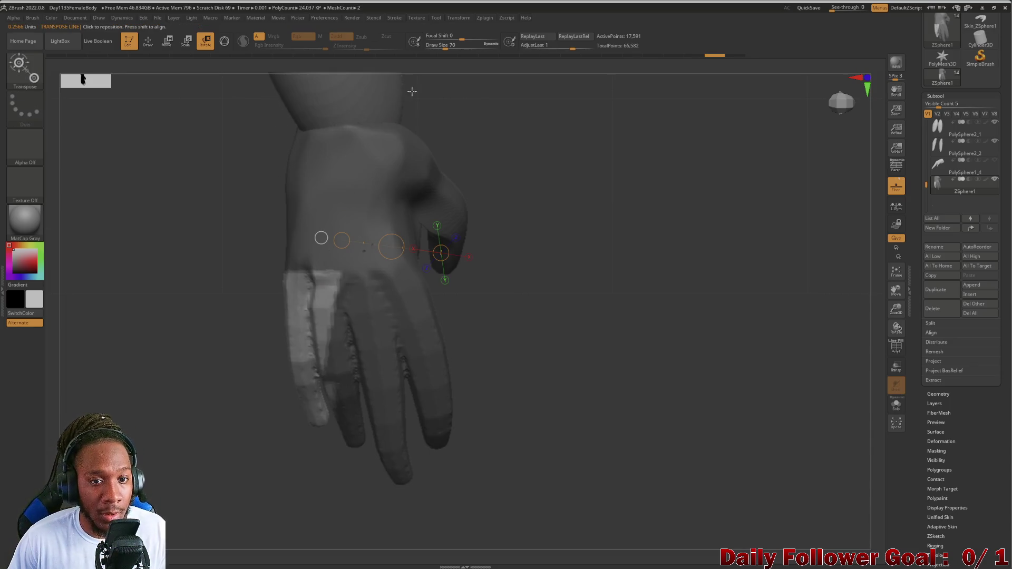
pyautogui.keyDown('ctrl'); pyautogui.moveTo(448, 95); pyautogui.dragTo(320, 346); pyautogui.keyUp('ctrl')
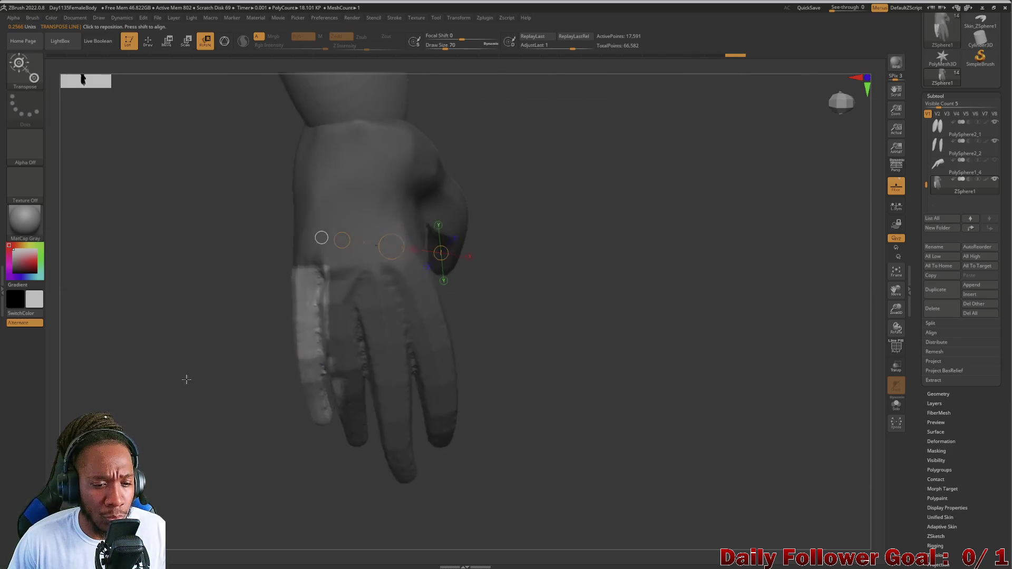
pyautogui.moveTo(185, 380)
pyautogui.mouseDown()
pyautogui.moveTo(192, 317)
pyautogui.moveTo(192, 348)
pyautogui.mouseUp()
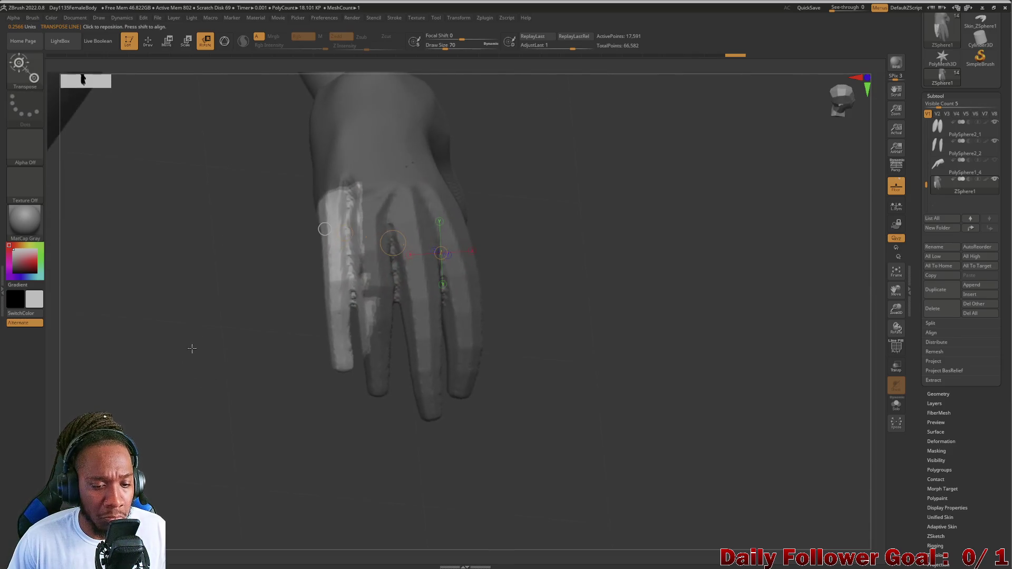
# Add mask rectangles over the remaining fingers and thumb, repositioning the transpose line.
pyautogui.click(351, 314)
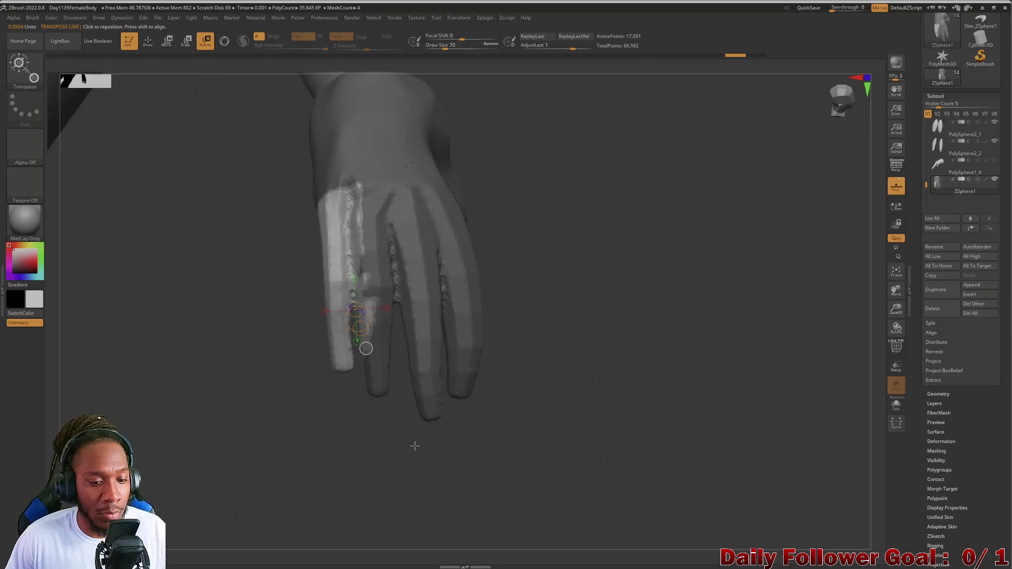
pyautogui.keyDown('ctrl'); pyautogui.moveTo(401, 435); pyautogui.dragTo(361, 286); pyautogui.keyUp('ctrl')
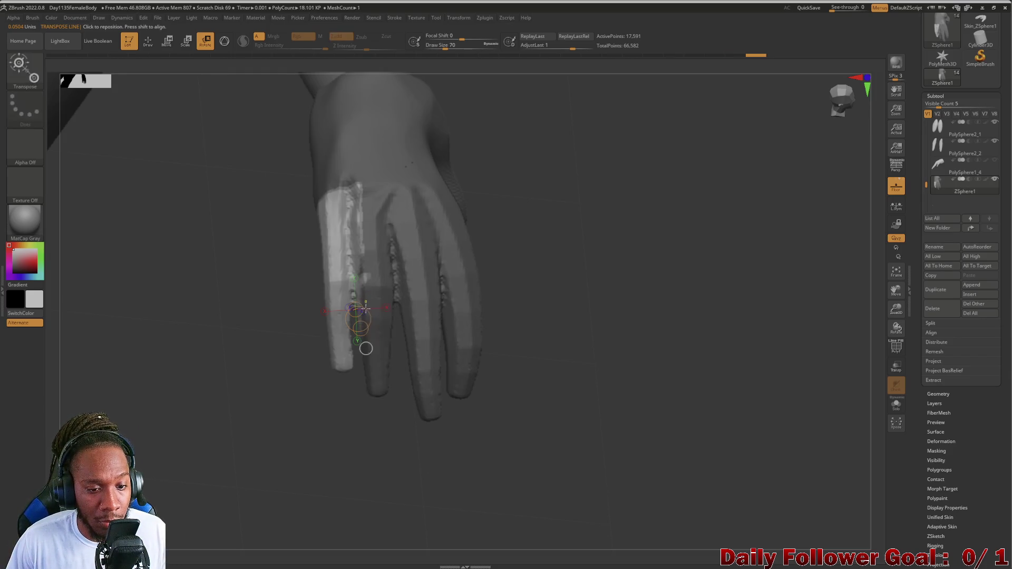
pyautogui.moveTo(208, 290); pyautogui.dragTo(213, 299)
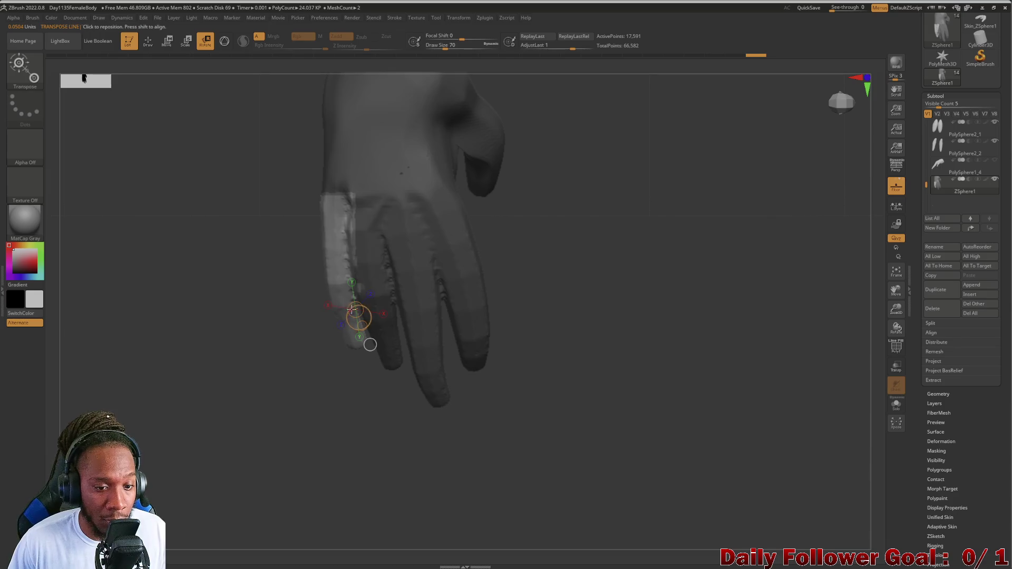
pyautogui.keyDown('ctrl'); pyautogui.moveTo(428, 464); pyautogui.dragTo(368, 238); pyautogui.keyUp('ctrl')
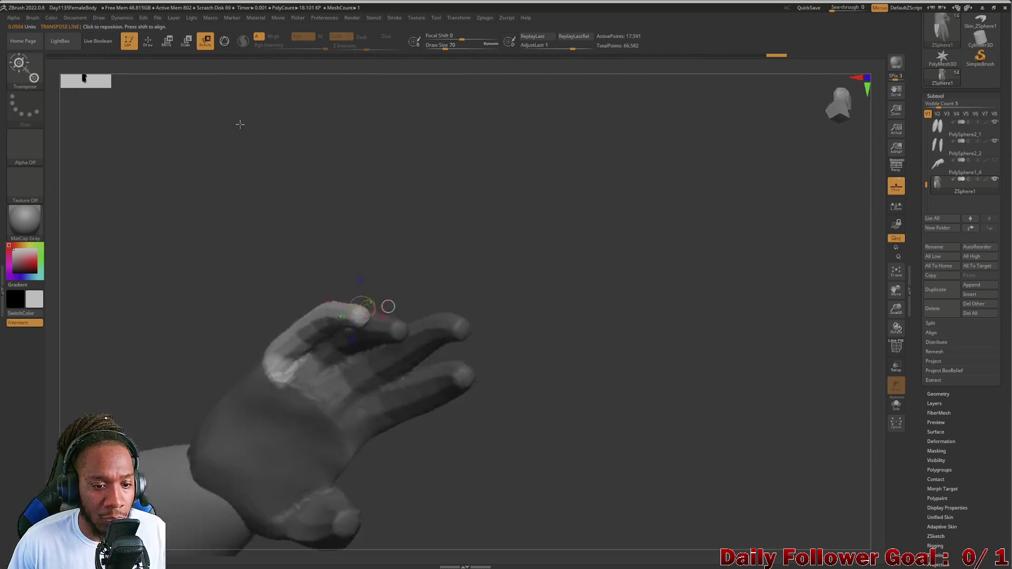
pyautogui.moveTo(222, 256); pyautogui.dragTo(260, 276)
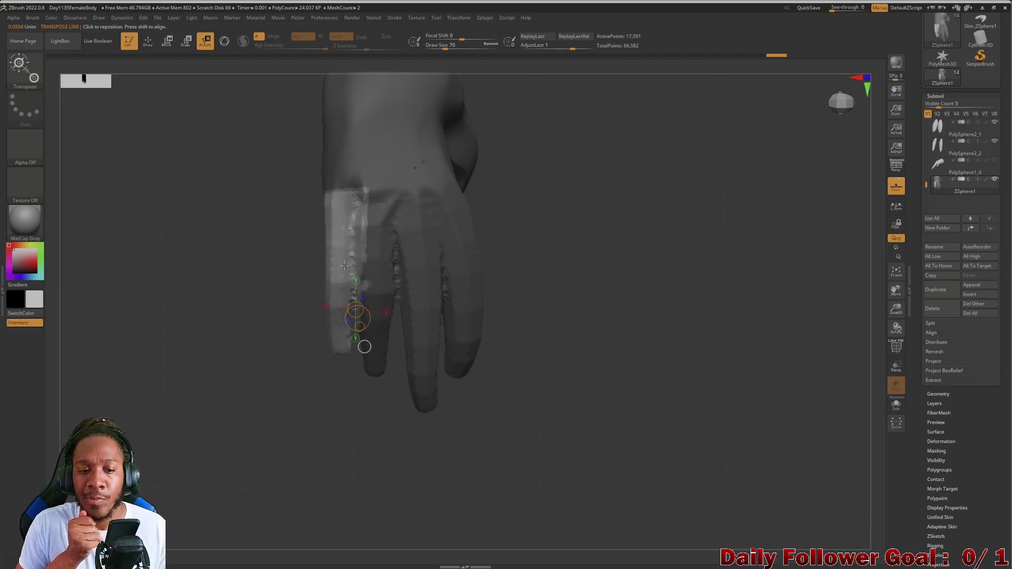
# Rotate the outer finger at its base, splaying it outward, and bring up the brush library.
pyautogui.click(330, 203)
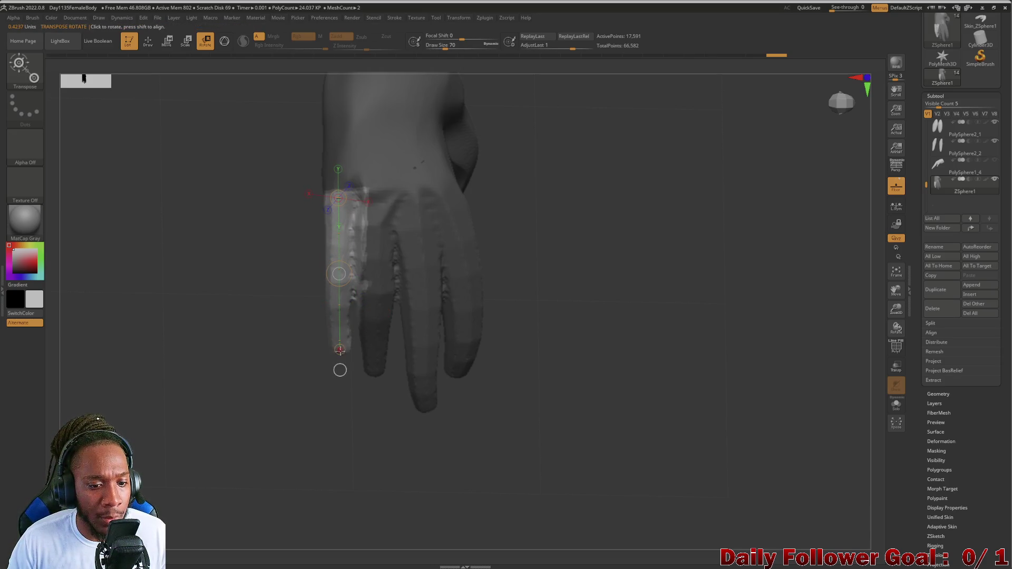
pyautogui.moveTo(340, 350)
pyautogui.mouseDown()
pyautogui.moveTo(255, 283)
pyautogui.moveTo(250, 322)
pyautogui.mouseUp()
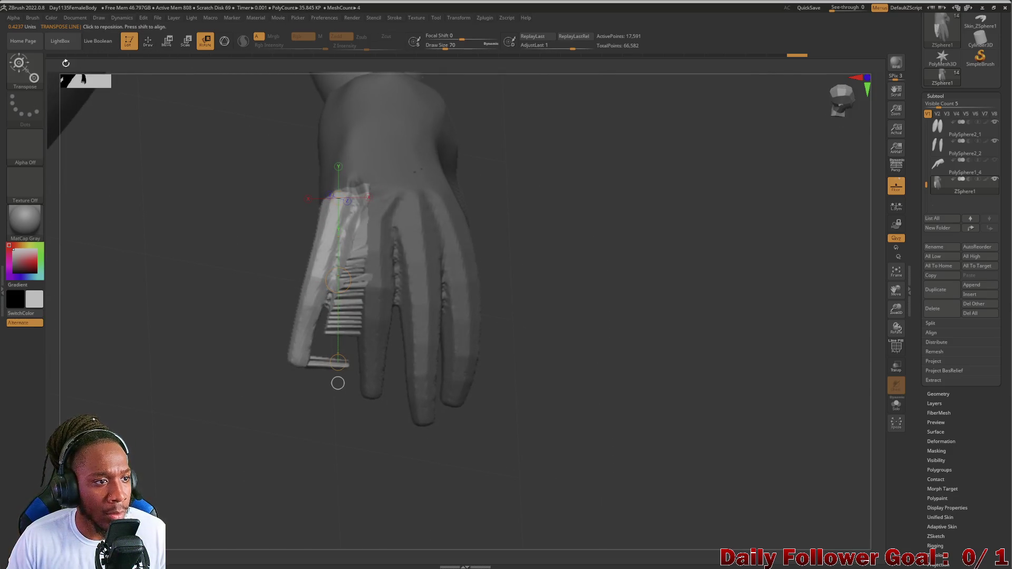
pyautogui.click(20, 70)
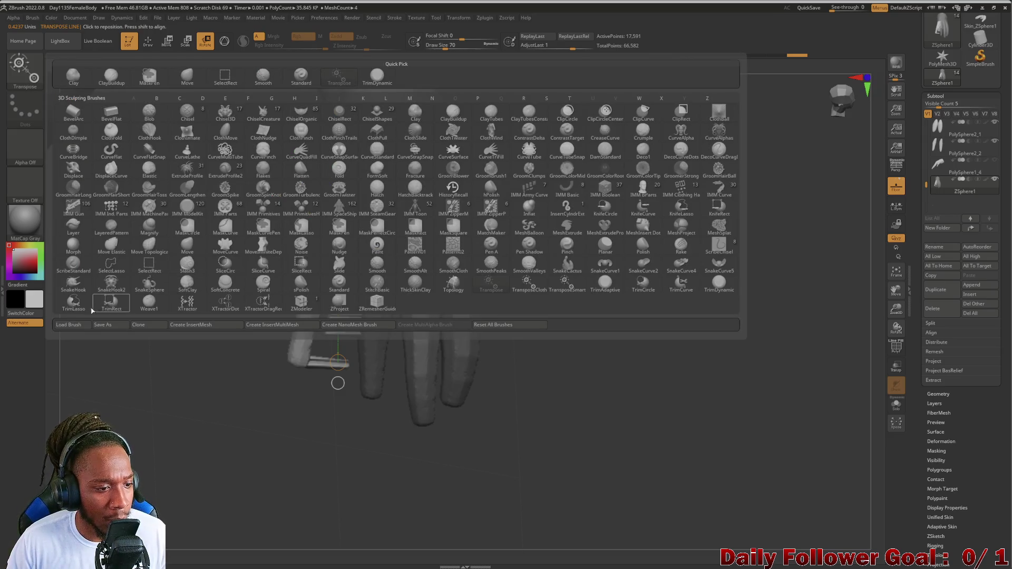
# Pick the rectangle trim brush and isolate the stretched front finger piece.
pyautogui.click(109, 303)
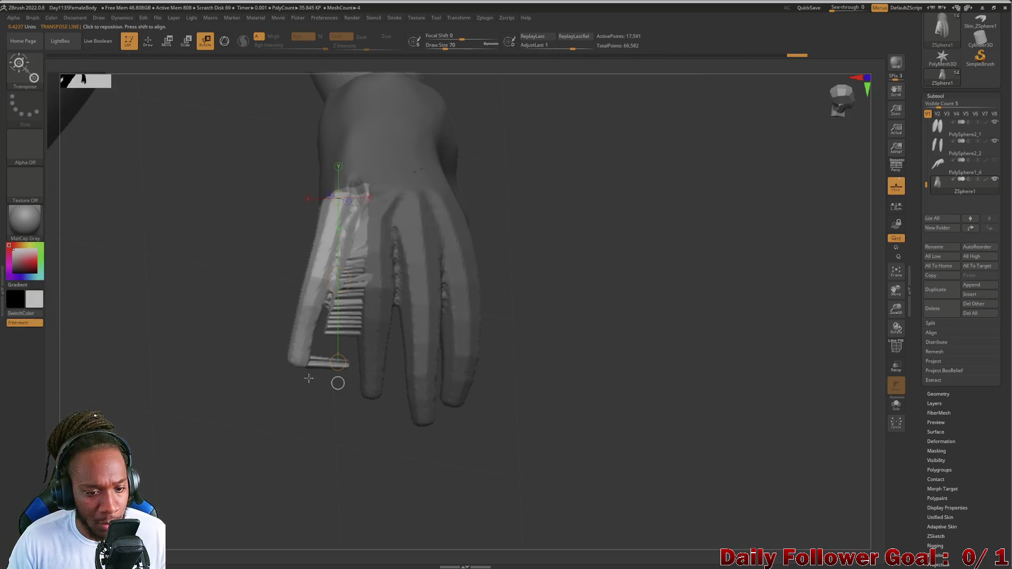
pyautogui.hotkey('ctrl', 'shift')
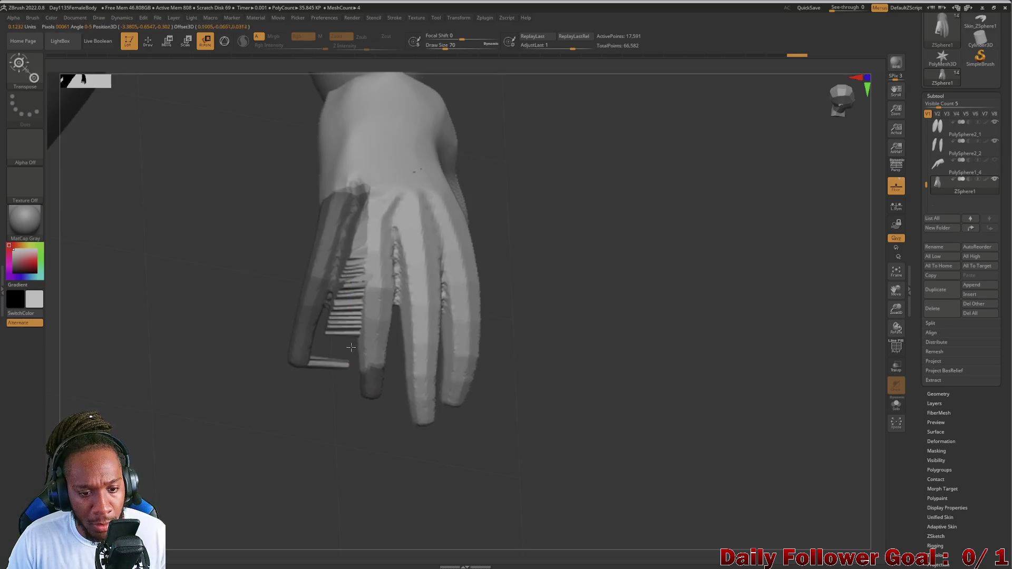
pyautogui.moveTo(350, 347); pyautogui.dragTo(354, 427)
pyautogui.keyDown('ctrl'); pyautogui.click(324, 317); pyautogui.keyUp('ctrl')
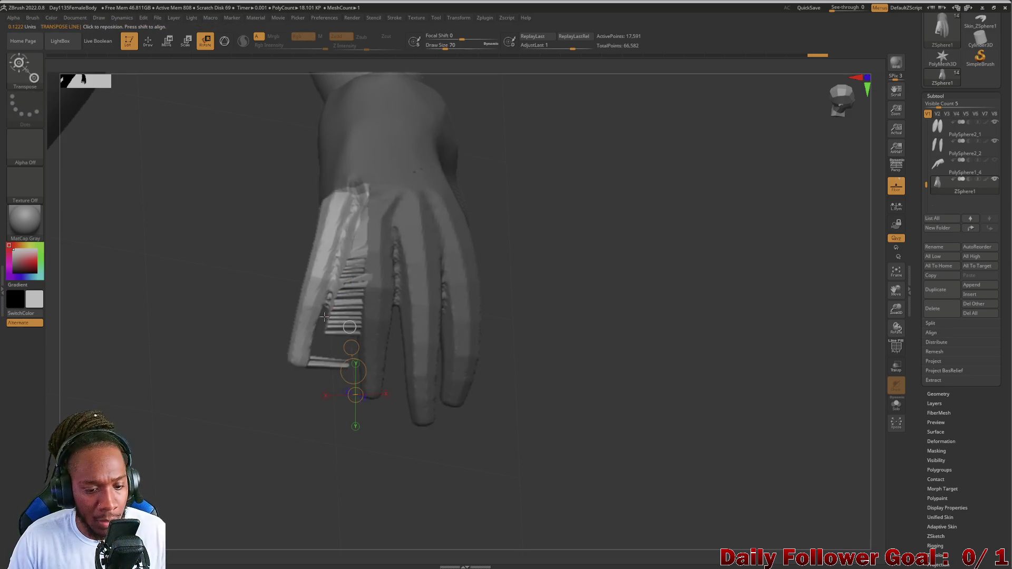
# Slice down through the stretched finger strip with Ctrl+Shift and inspect the result.
pyautogui.hotkey('ctrl', 'shift')
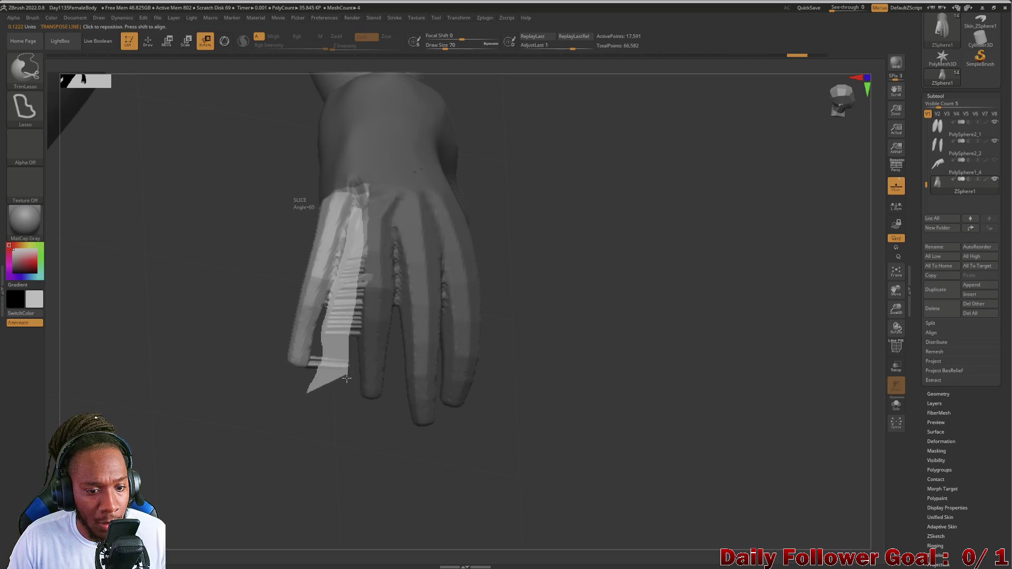
pyautogui.keyDown('ctrl'); pyautogui.keyDown('shift'); pyautogui.moveTo(360, 207); pyautogui.dragTo(309, 463); pyautogui.keyUp('shift'); pyautogui.keyUp('ctrl')
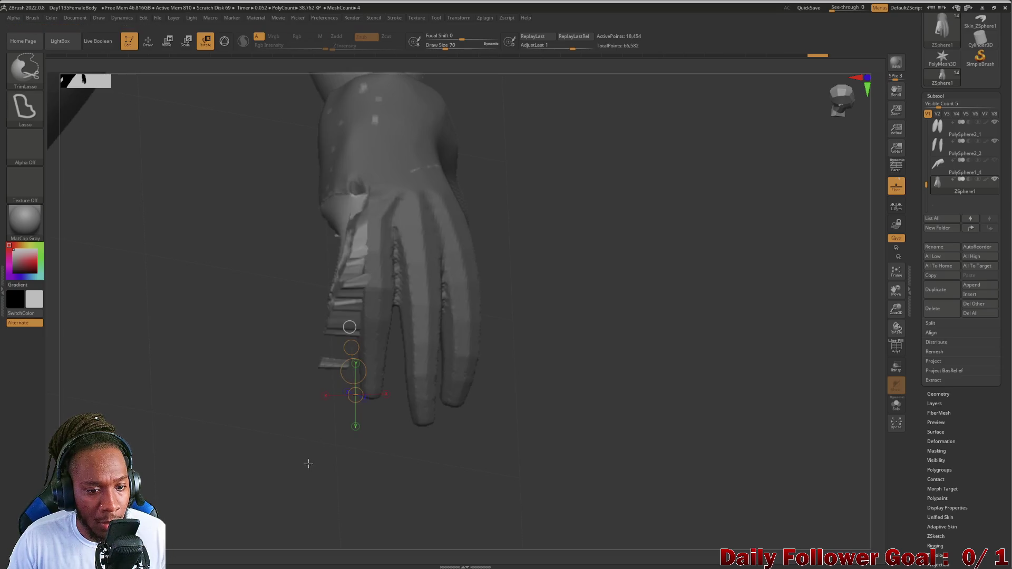
pyautogui.keyDown('ctrl'); pyautogui.keyDown('shift'); pyautogui.click(58, 310); pyautogui.keyUp('shift'); pyautogui.keyUp('ctrl')
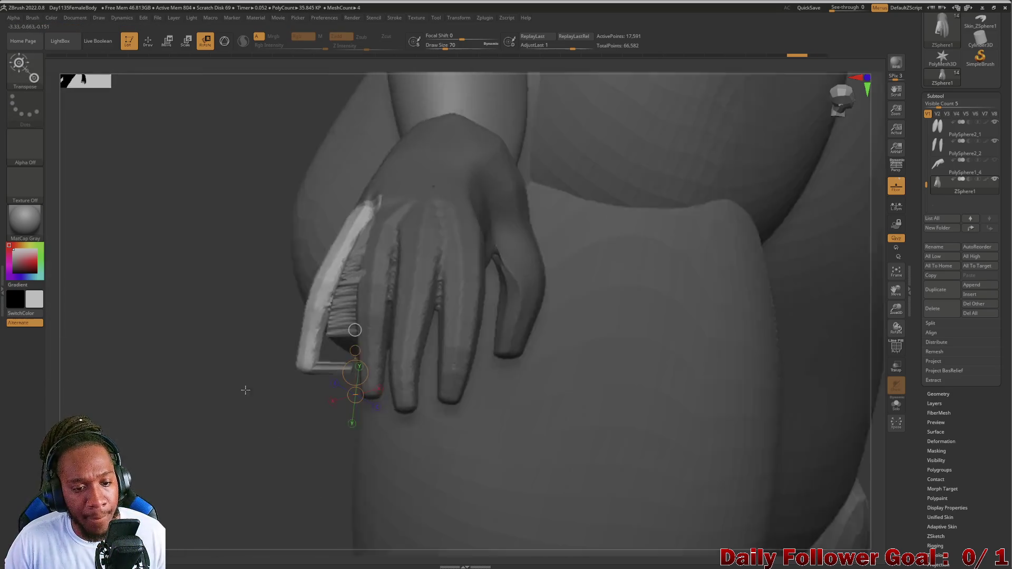
pyautogui.moveTo(245, 389)
pyautogui.mouseDown()
pyautogui.moveTo(300, 437)
pyautogui.moveTo(482, 548)
pyautogui.mouseUp()
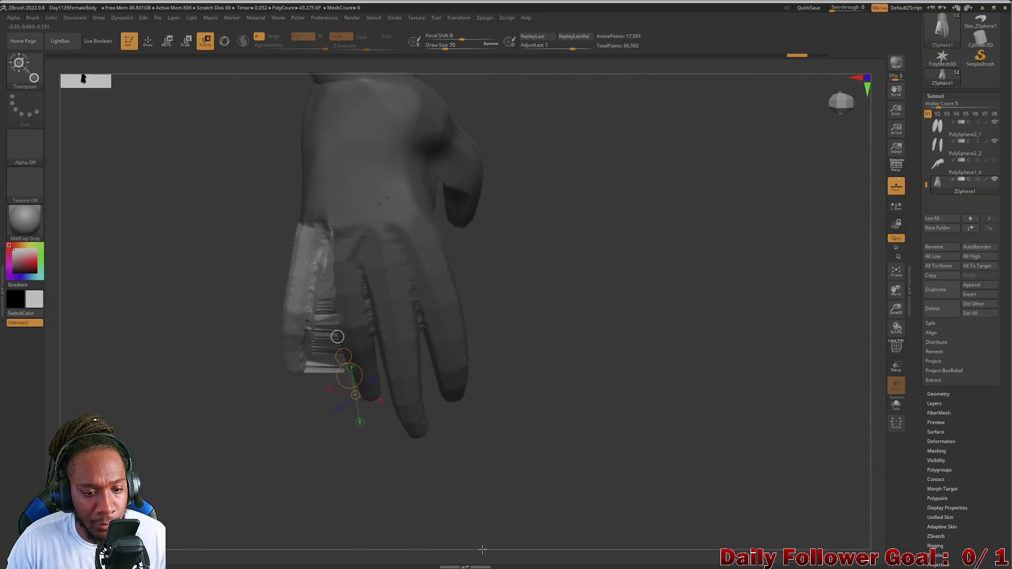
# Slice across the distorted finger strip, then undo the stray cut.
pyautogui.moveTo(251, 438)
pyautogui.mouseDown()
pyautogui.moveTo(238, 429)
pyautogui.moveTo(332, 407)
pyautogui.mouseUp()
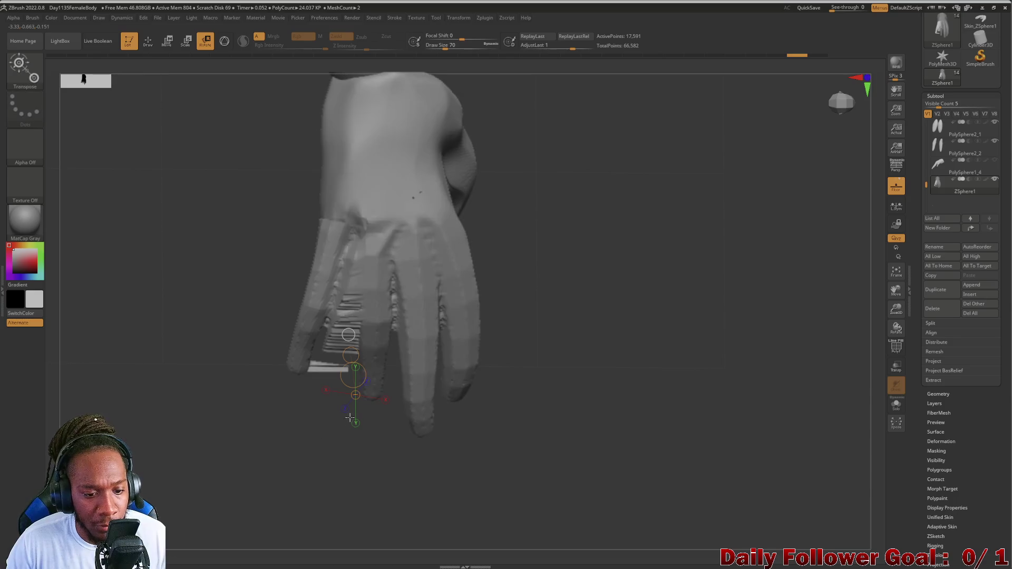
pyautogui.hotkey('ctrl', 'shift')
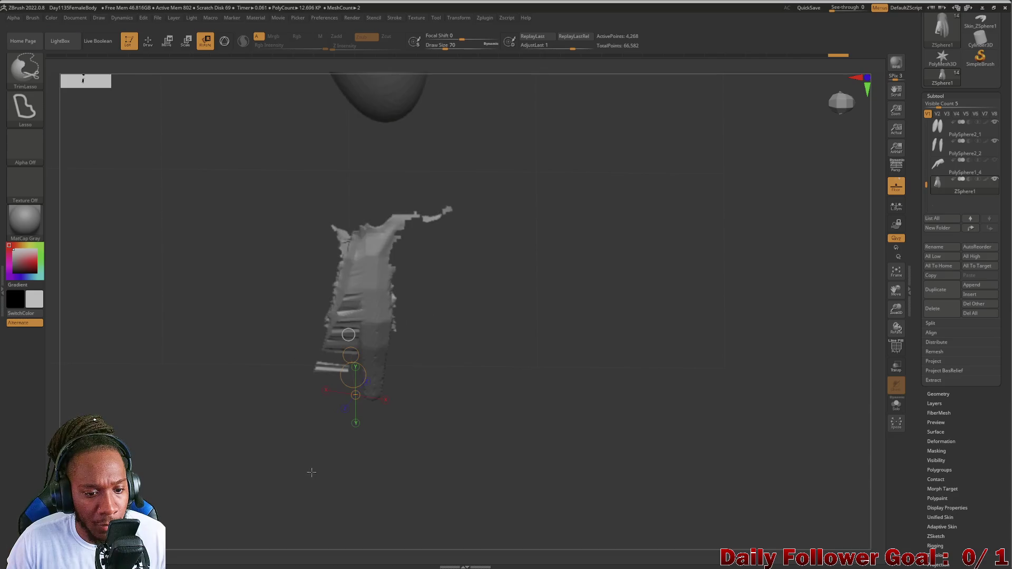
pyautogui.keyDown('ctrl'); pyautogui.keyDown('shift'); pyautogui.moveTo(348, 261); pyautogui.dragTo(332, 405); pyautogui.keyUp('shift'); pyautogui.keyUp('ctrl')
pyautogui.press('ctrl')
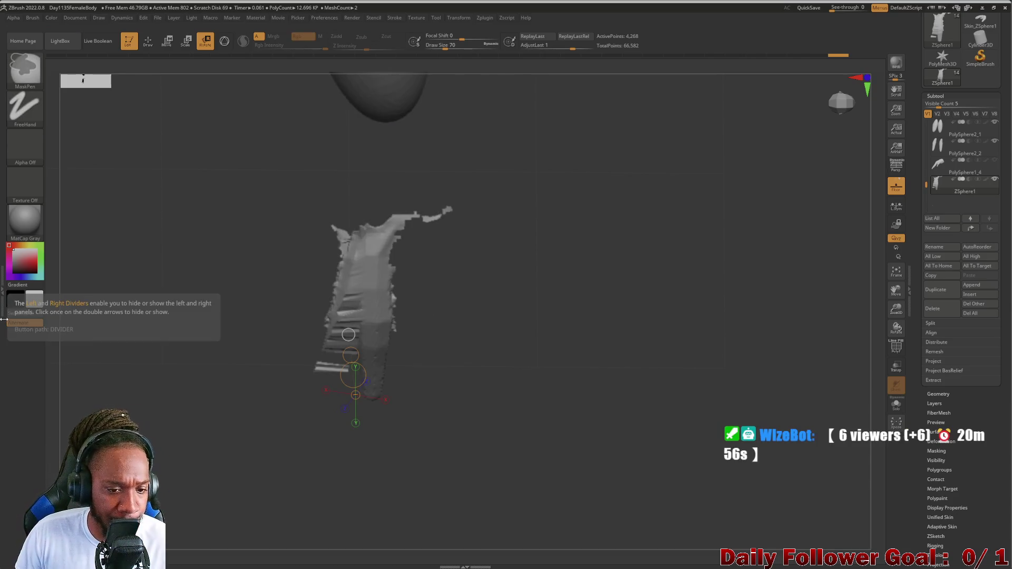
pyautogui.hotkey('ctrl', 'z')
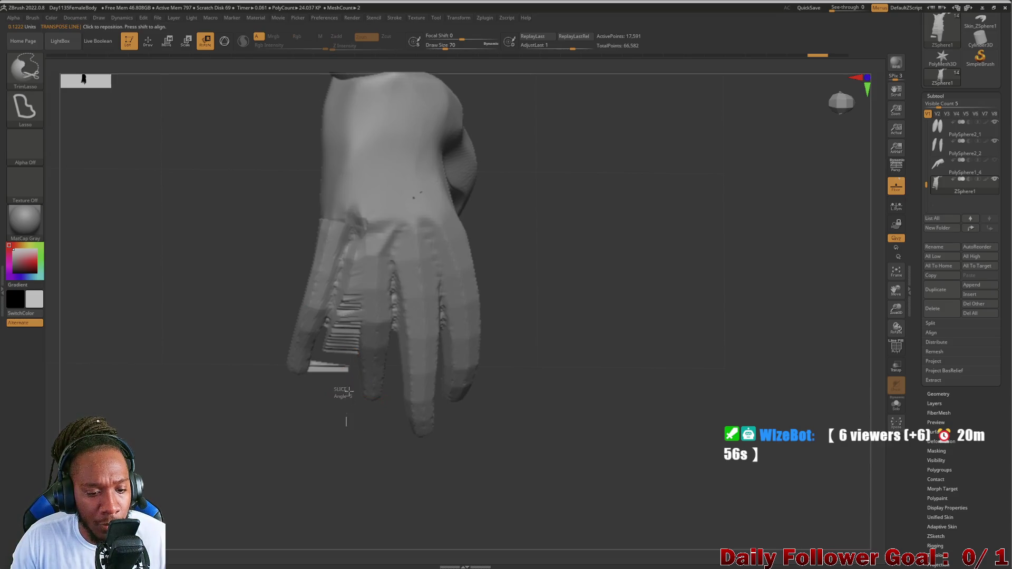
# Slice again at an angle to cut away the ribbed strip beside the outer finger.
pyautogui.keyDown('ctrl'); pyautogui.keyDown('shift'); pyautogui.moveTo(361, 253); pyautogui.dragTo(338, 268); pyautogui.keyUp('shift'); pyautogui.keyUp('ctrl')
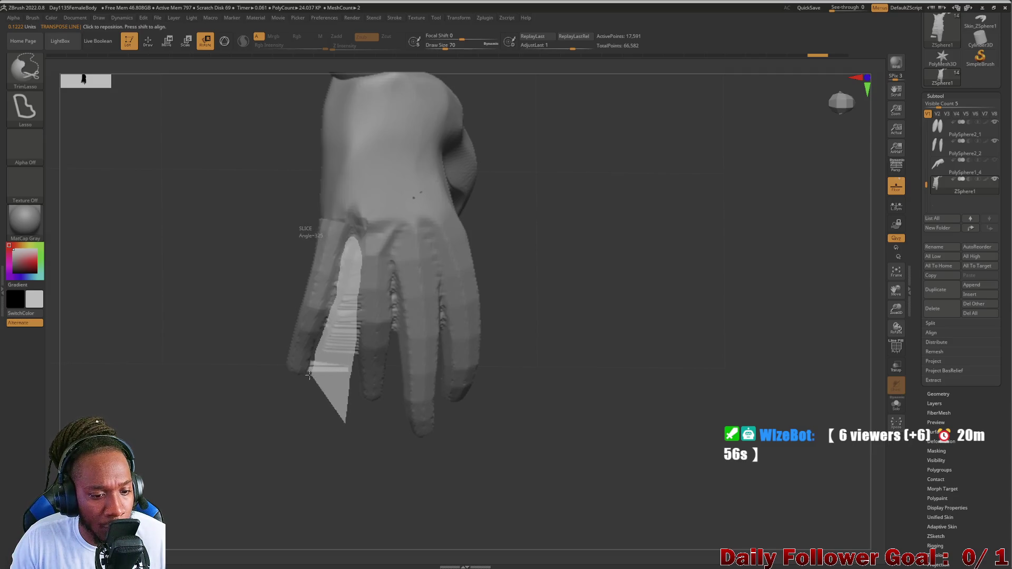
pyautogui.keyDown('ctrl'); pyautogui.keyDown('shift'); pyautogui.moveTo(309, 375); pyautogui.dragTo(310, 377); pyautogui.keyUp('shift'); pyautogui.keyUp('ctrl')
pyautogui.moveTo(278, 479); pyautogui.dragTo(245, 392)
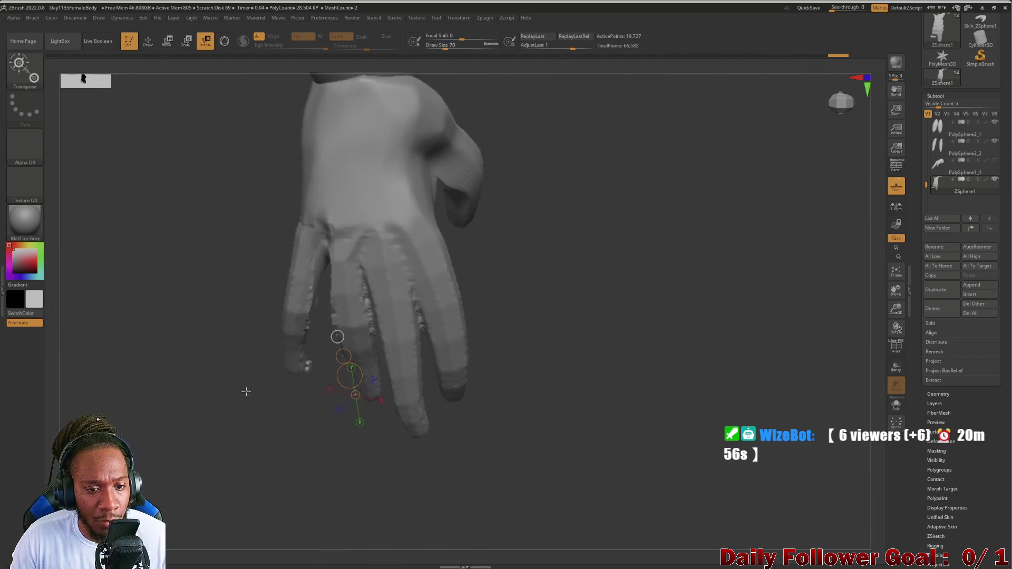
# From the back of the hand, mask its left edge with Ctrl-drag rectangles.
pyautogui.moveTo(179, 370)
pyautogui.mouseDown()
pyautogui.moveTo(188, 253)
pyautogui.moveTo(176, 334)
pyautogui.moveTo(224, 355)
pyautogui.mouseUp()
pyautogui.moveTo(222, 317); pyautogui.dragTo(210, 313)
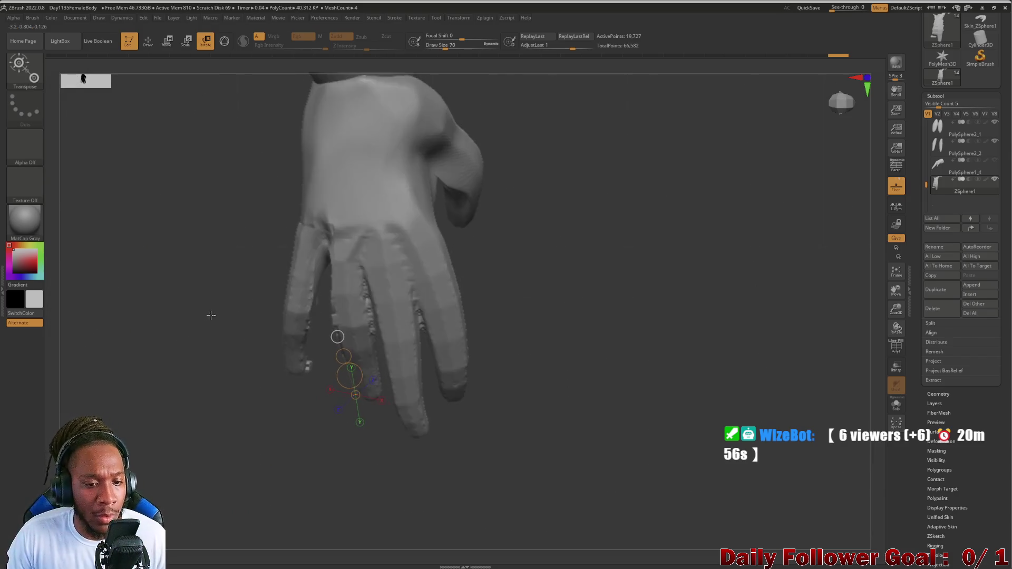
pyautogui.moveTo(265, 181)
pyautogui.mouseDown()
pyautogui.moveTo(245, 204)
pyautogui.moveTo(236, 194)
pyautogui.moveTo(272, 219)
pyautogui.mouseUp()
pyautogui.keyDown('ctrl'); pyautogui.moveTo(270, 107); pyautogui.dragTo(306, 322); pyautogui.keyUp('ctrl')
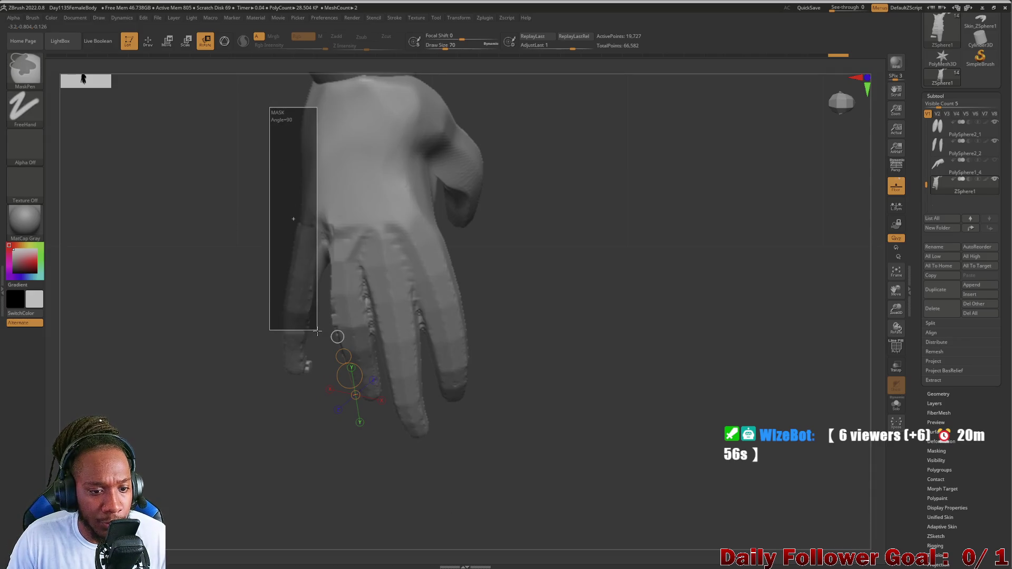
pyautogui.keyDown('ctrl'); pyautogui.moveTo(244, 271); pyautogui.dragTo(310, 431); pyautogui.keyUp('ctrl')
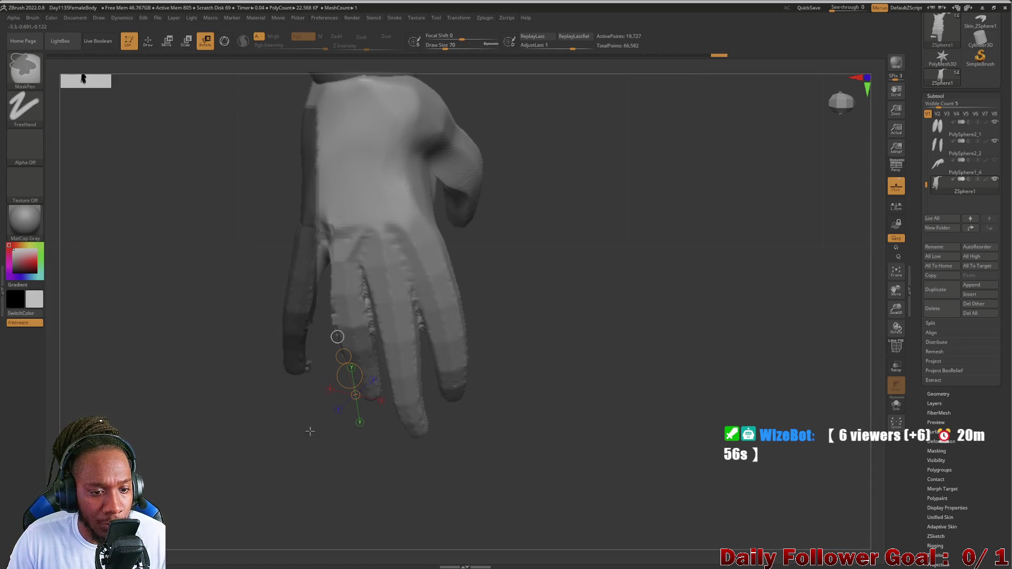
pyautogui.press('w')
# Mask the wrist and palm down to the finger bases and return to the Transpose gizmo.
pyautogui.moveTo(196, 307)
pyautogui.keyDown('alt'); pyautogui.mouseDown()
pyautogui.moveTo(208, 232)
pyautogui.moveTo(224, 286)
pyautogui.mouseUp(); pyautogui.keyUp('alt')
pyautogui.moveTo(254, 176)
pyautogui.keyDown('ctrl'); pyautogui.mouseDown()
pyautogui.moveTo(441, 253)
pyautogui.moveTo(491, 320)
pyautogui.mouseUp(); pyautogui.keyUp('ctrl')
pyautogui.keyDown('ctrl'); pyautogui.moveTo(243, 242); pyautogui.dragTo(470, 345); pyautogui.keyUp('ctrl')
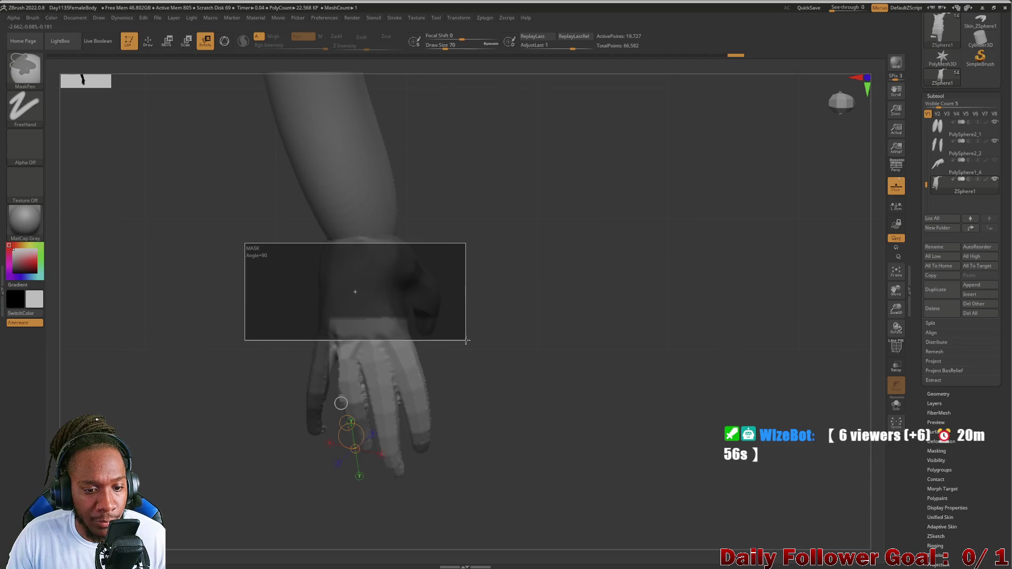
pyautogui.press('w')
# Bring the forearm and hand back into close view.
pyautogui.moveTo(269, 324); pyautogui.dragTo(255, 266)
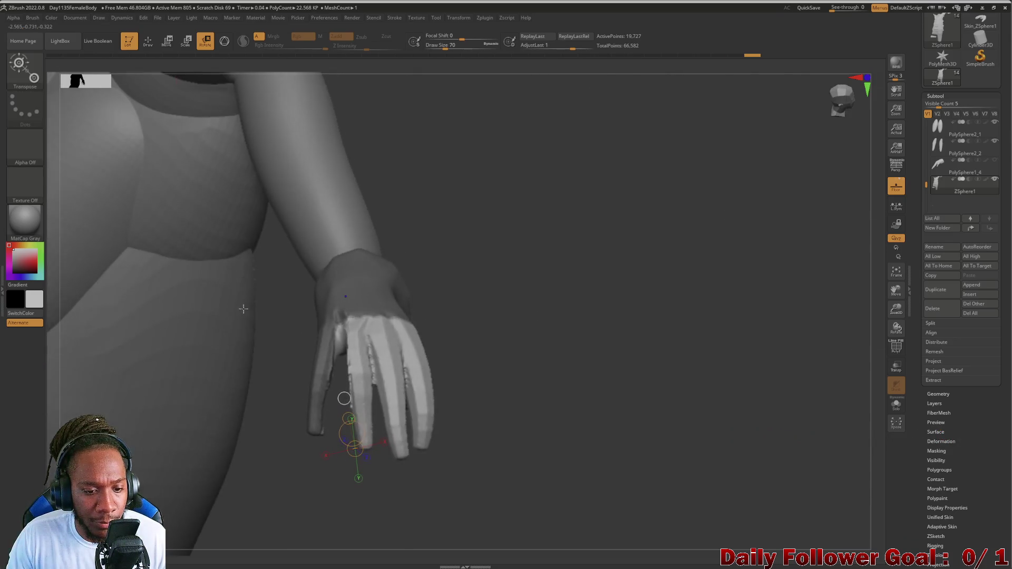
pyautogui.click(254, 314)
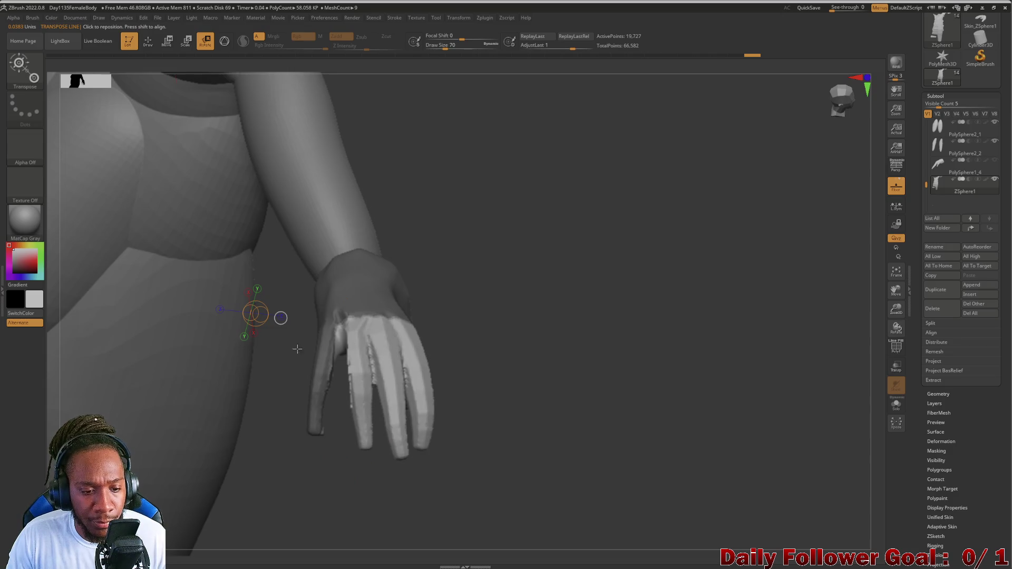
pyautogui.moveTo(297, 348)
pyautogui.mouseDown()
pyautogui.moveTo(490, 372)
pyautogui.moveTo(407, 351)
pyautogui.moveTo(463, 295)
pyautogui.mouseUp()
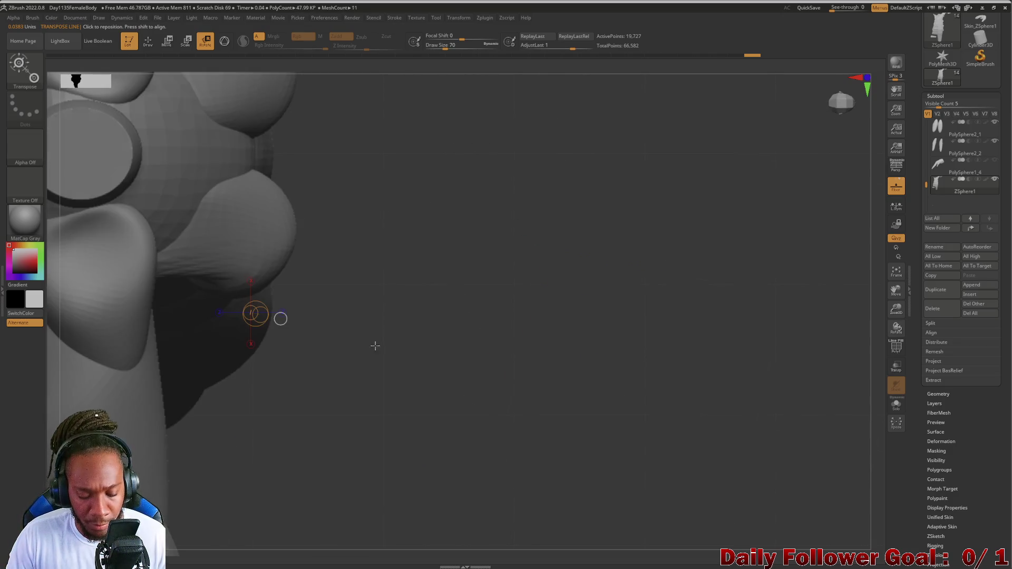
pyautogui.moveTo(367, 384); pyautogui.dragTo(416, 304)
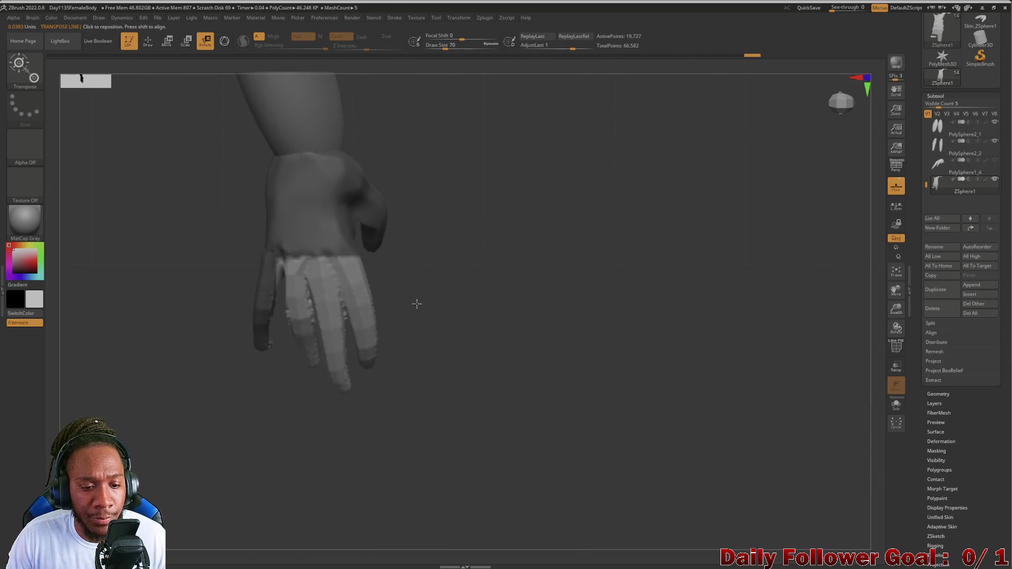
# Mask the remaining fingers with Ctrl-drag rectangles, leaving one middle finger unmasked.
pyautogui.press('ctrl')
pyautogui.keyDown('ctrl'); pyautogui.moveTo(417, 370); pyautogui.dragTo(321, 236); pyautogui.keyUp('ctrl')
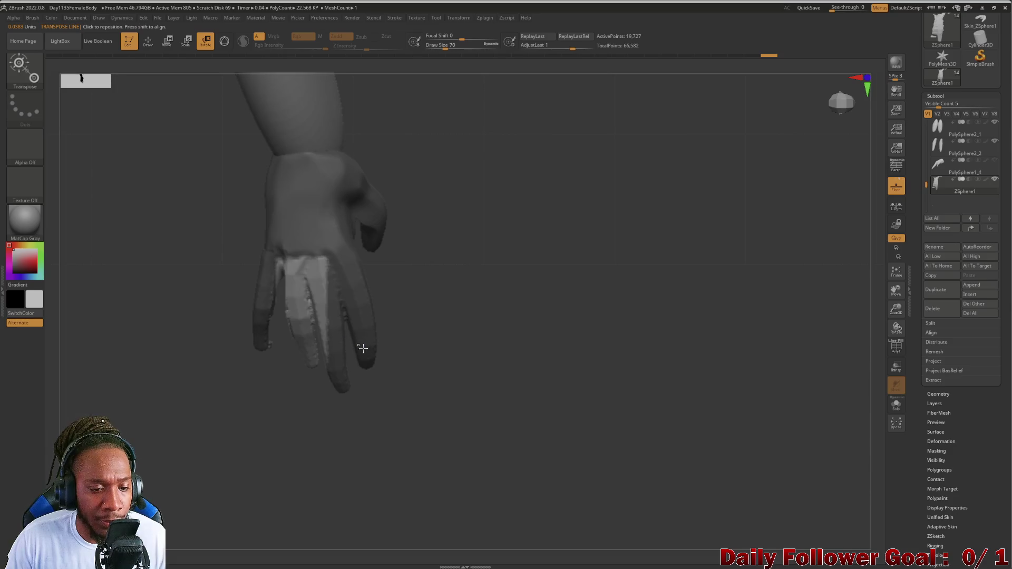
pyautogui.moveTo(414, 336)
pyautogui.keyDown('ctrl'); pyautogui.mouseDown()
pyautogui.moveTo(325, 263)
pyautogui.moveTo(318, 233)
pyautogui.mouseUp(); pyautogui.keyUp('ctrl')
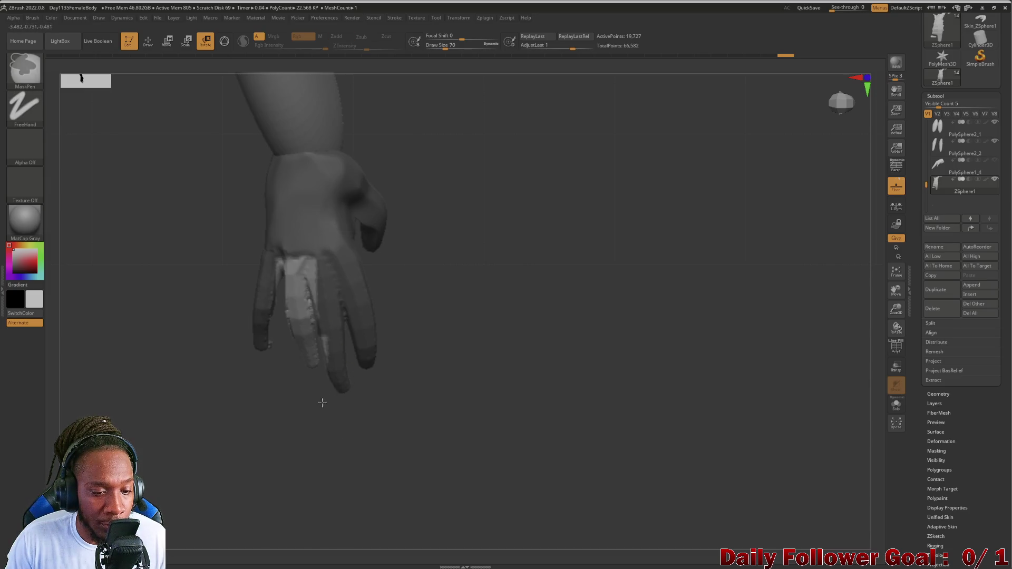
pyautogui.keyDown('ctrl'); pyautogui.moveTo(326, 318); pyautogui.dragTo(357, 363); pyautogui.keyUp('ctrl')
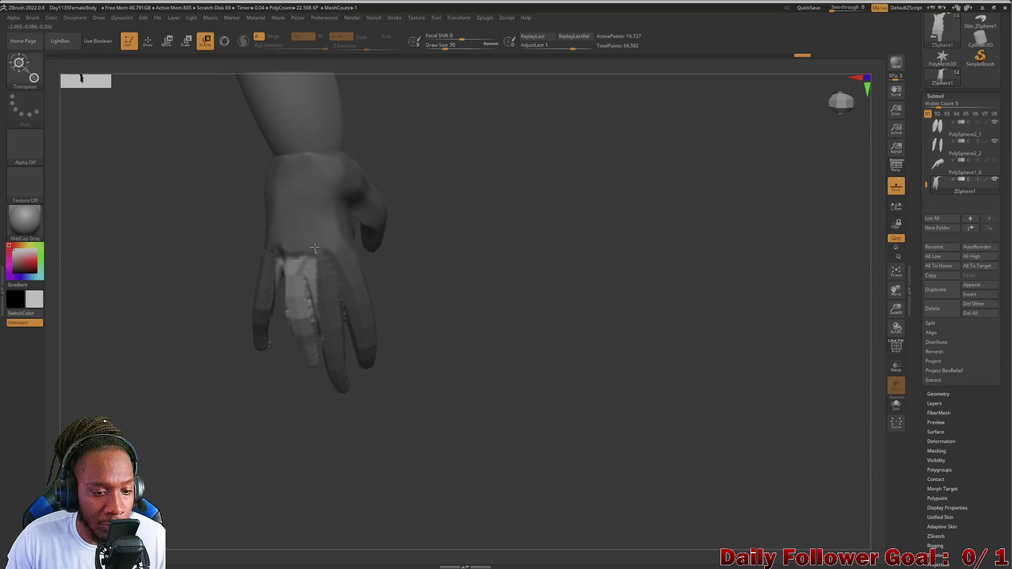
pyautogui.moveTo(146, 270)
pyautogui.mouseDown()
pyautogui.moveTo(193, 294)
pyautogui.moveTo(332, 152)
pyautogui.mouseUp()
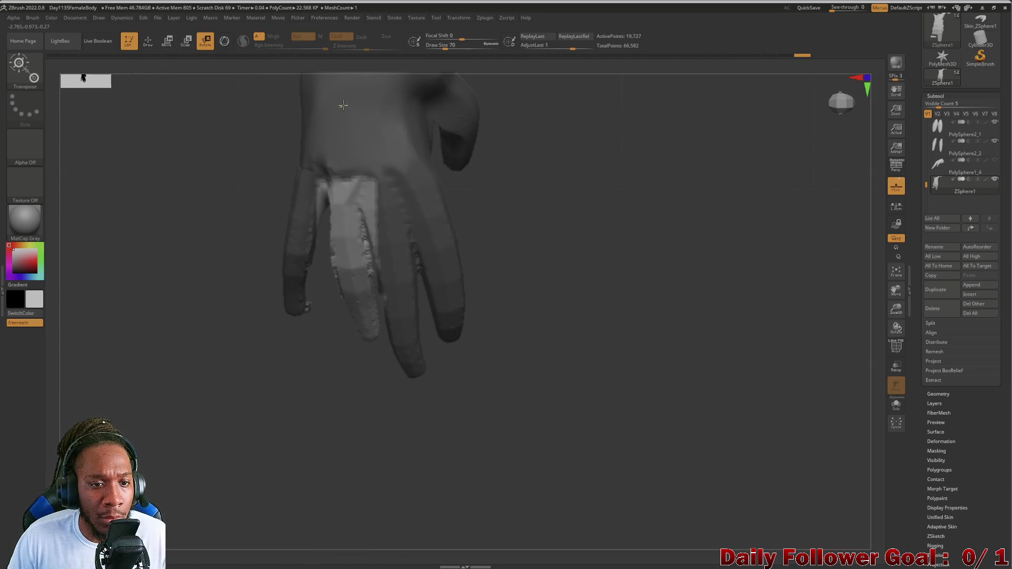
# Place the transpose gizmo on the back of the hand and orbit around it.
pyautogui.keyDown('ctrl'); pyautogui.click(343, 105); pyautogui.keyUp('ctrl')
pyautogui.keyDown('ctrl'); pyautogui.click(248, 105); pyautogui.keyUp('ctrl')
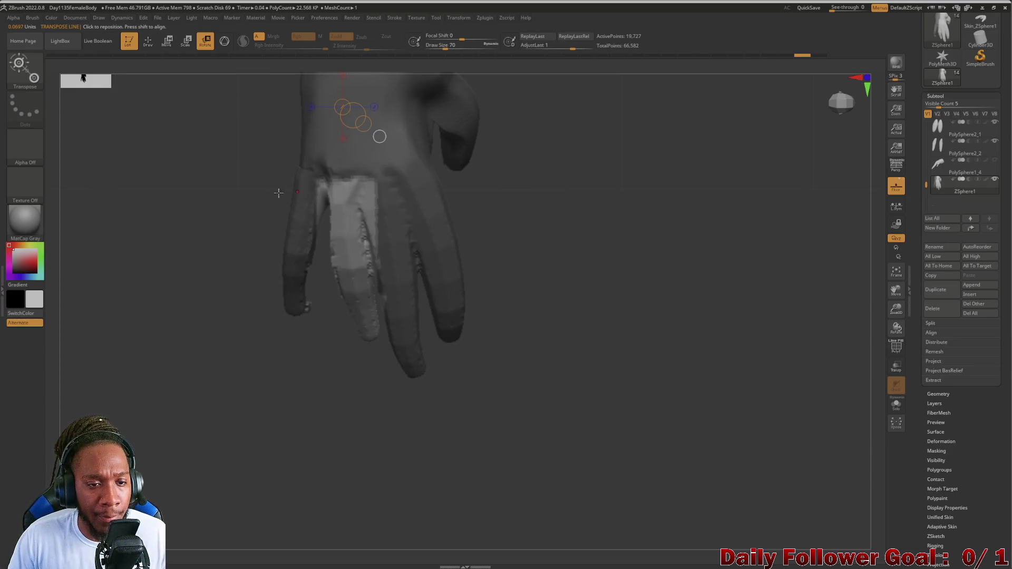
pyautogui.press('ctrl')
pyautogui.moveTo(388, 61)
pyautogui.mouseDown()
pyautogui.moveTo(266, 138)
pyautogui.moveTo(260, 181)
pyautogui.moveTo(424, 215)
pyautogui.mouseUp()
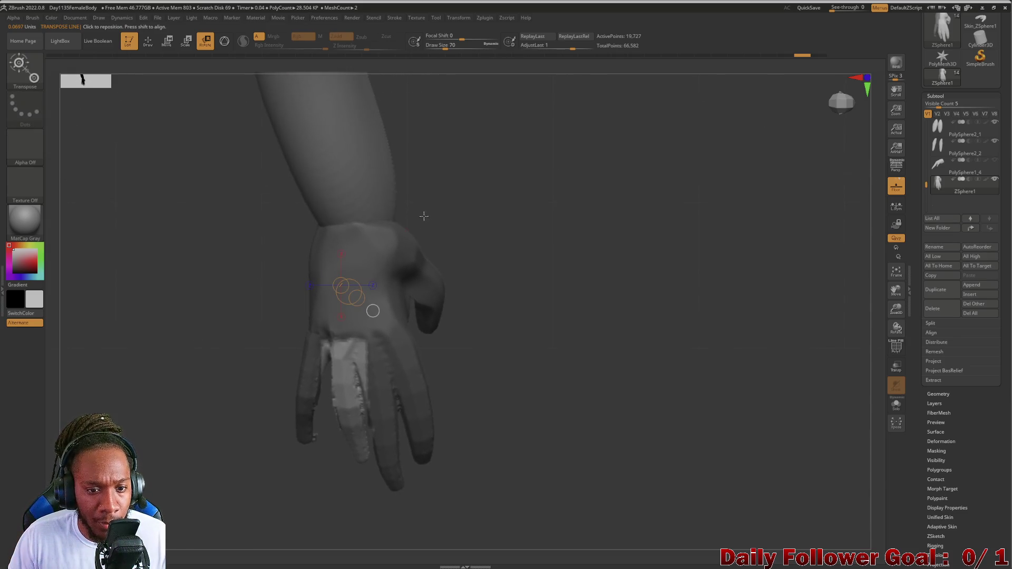
# Mask a rectangle over the fingers and move the transpose pivot onto the free finger.
pyautogui.press('ctrl')
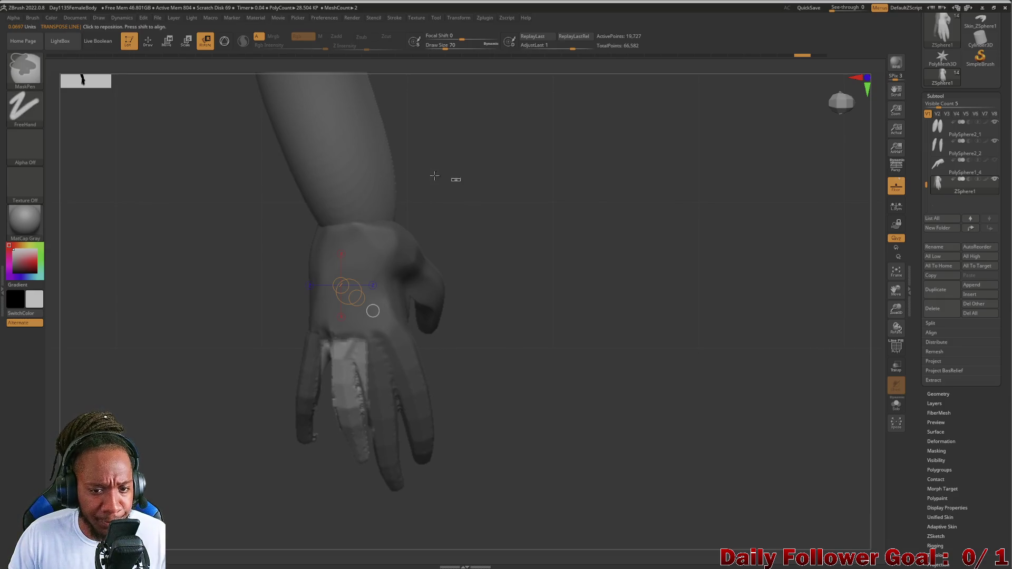
pyautogui.keyDown('ctrl'); pyautogui.moveTo(461, 181); pyautogui.dragTo(357, 386); pyautogui.keyUp('ctrl')
pyautogui.moveTo(242, 330); pyautogui.dragTo(364, 336)
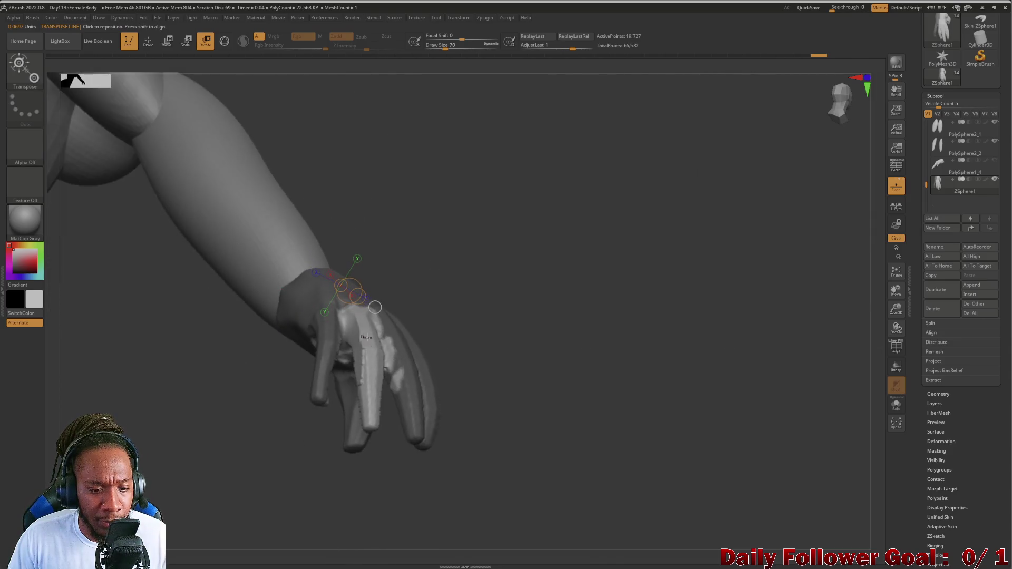
pyautogui.click(394, 350)
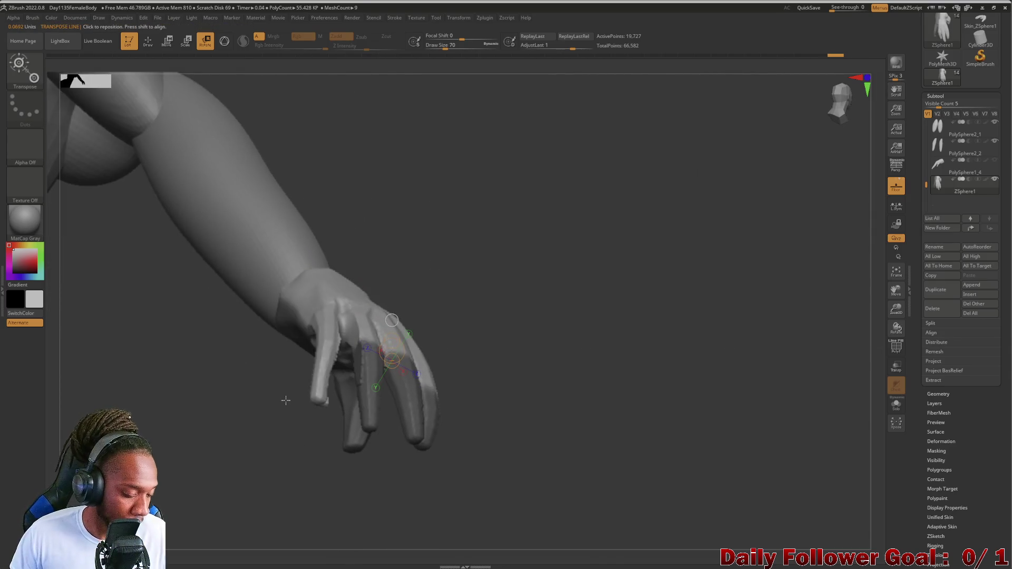
pyautogui.moveTo(148, 323); pyautogui.dragTo(125, 344)
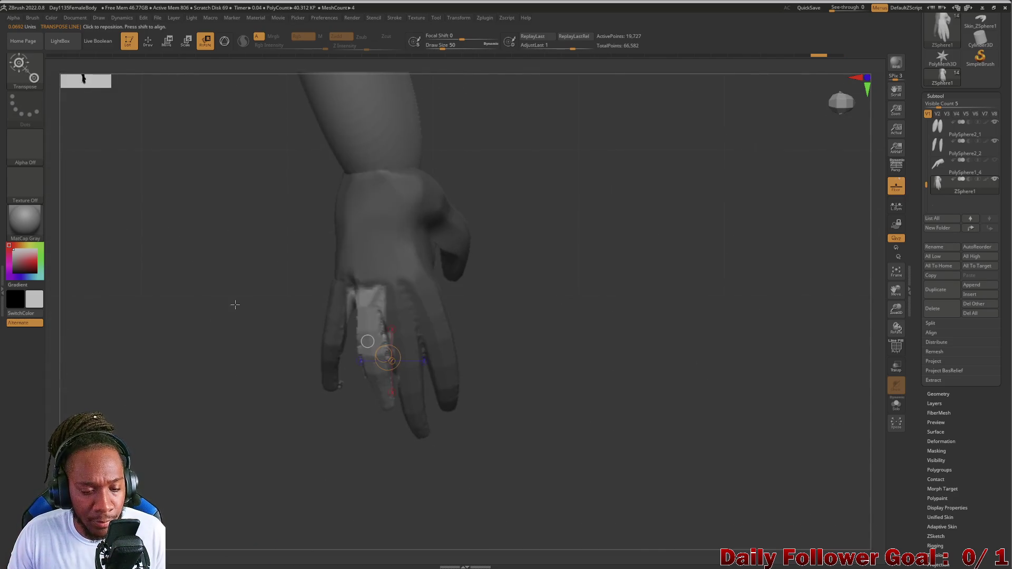
# Toggle Solo so only the arm and hand remain visible.
pyautogui.keyDown('ctrl'); pyautogui.keyDown('shift'); pyautogui.click(219, 270); pyautogui.keyUp('shift'); pyautogui.keyUp('ctrl')
pyautogui.keyDown('ctrl'); pyautogui.keyDown('shift'); pyautogui.click(340, 327); pyautogui.keyUp('shift'); pyautogui.keyUp('ctrl')
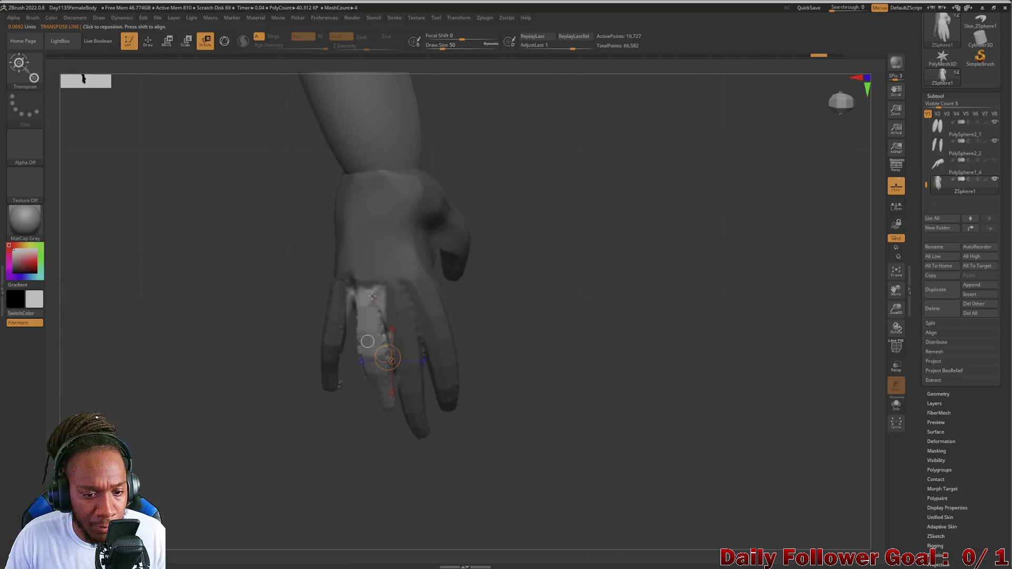
# Lay a transpose line along the fingers, then move the gizmo back to the wrist.
pyautogui.moveTo(366, 290); pyautogui.dragTo(378, 353)
pyautogui.moveTo(381, 402)
pyautogui.mouseDown()
pyautogui.moveTo(387, 411)
pyautogui.moveTo(364, 413)
pyautogui.moveTo(244, 361)
pyautogui.moveTo(299, 353)
pyautogui.moveTo(278, 359)
pyautogui.mouseUp()
pyautogui.click(353, 225)
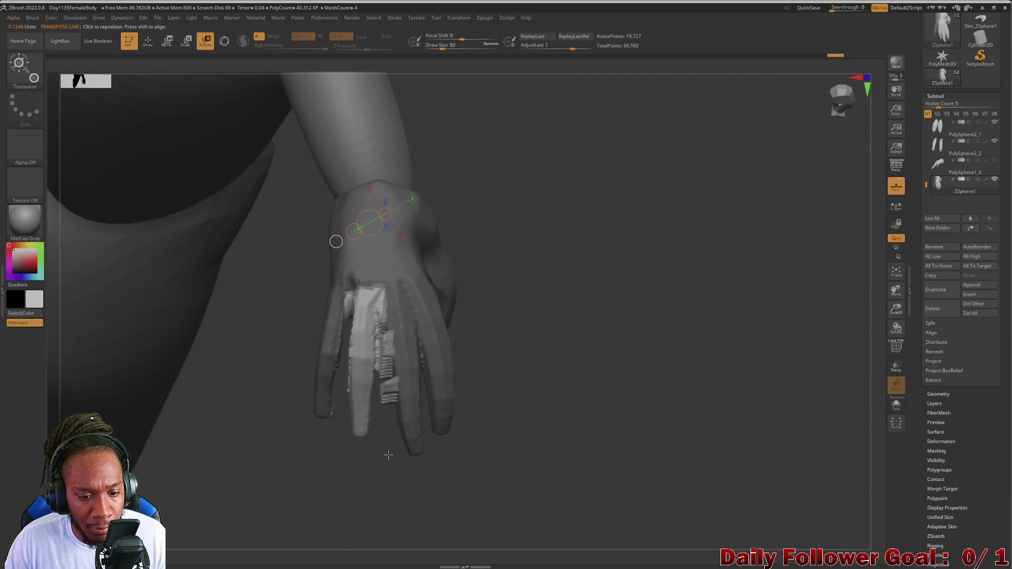
# Try a lasso trim on the fingers and undo it back to the smooth fingers.
pyautogui.hotkey('ctrl', 'shift')
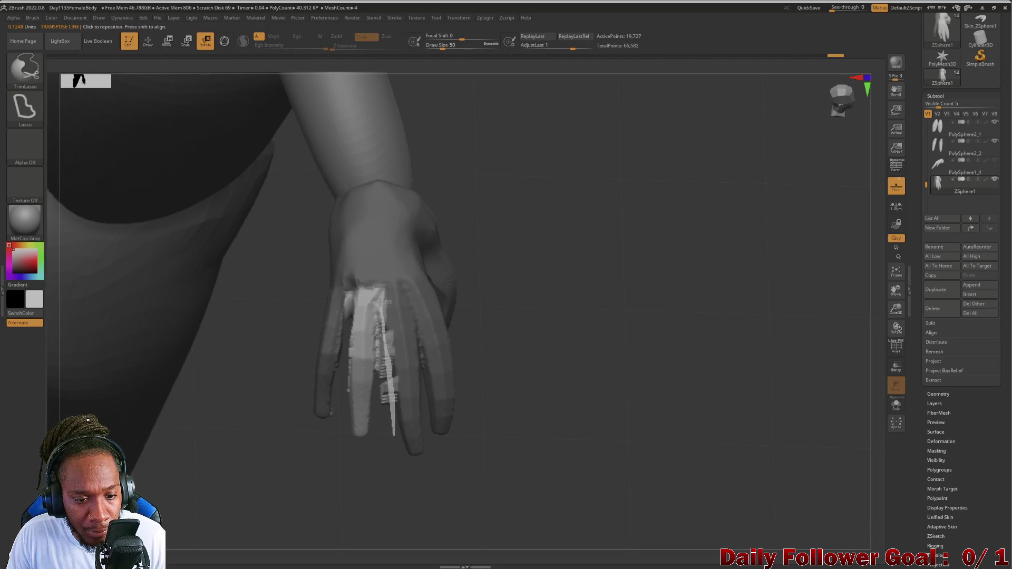
pyautogui.keyDown('ctrl'); pyautogui.keyDown('shift'); pyautogui.moveTo(373, 431); pyautogui.dragTo(374, 431); pyautogui.keyUp('shift'); pyautogui.keyUp('ctrl')
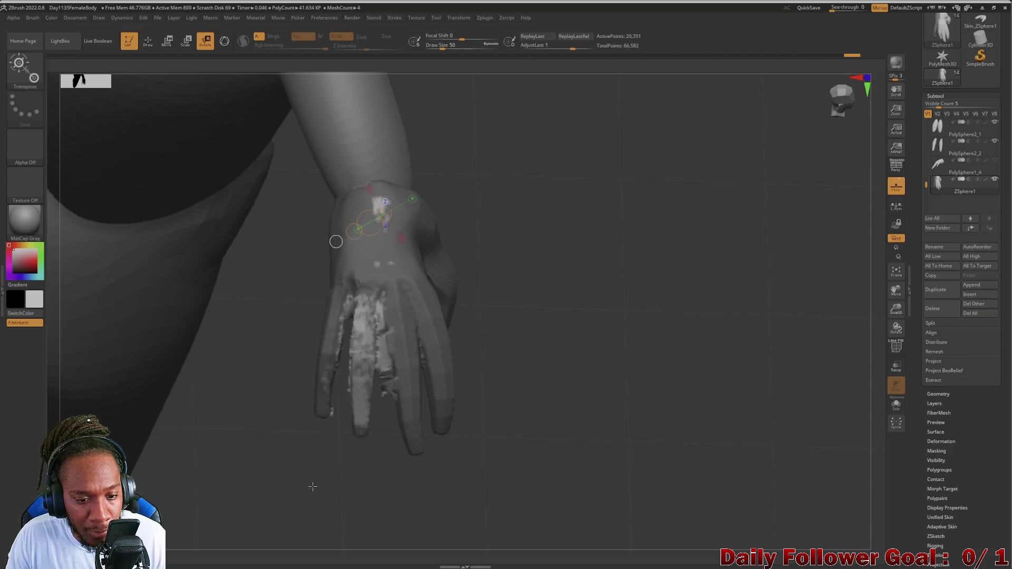
pyautogui.hotkey('ctrl', 'z')
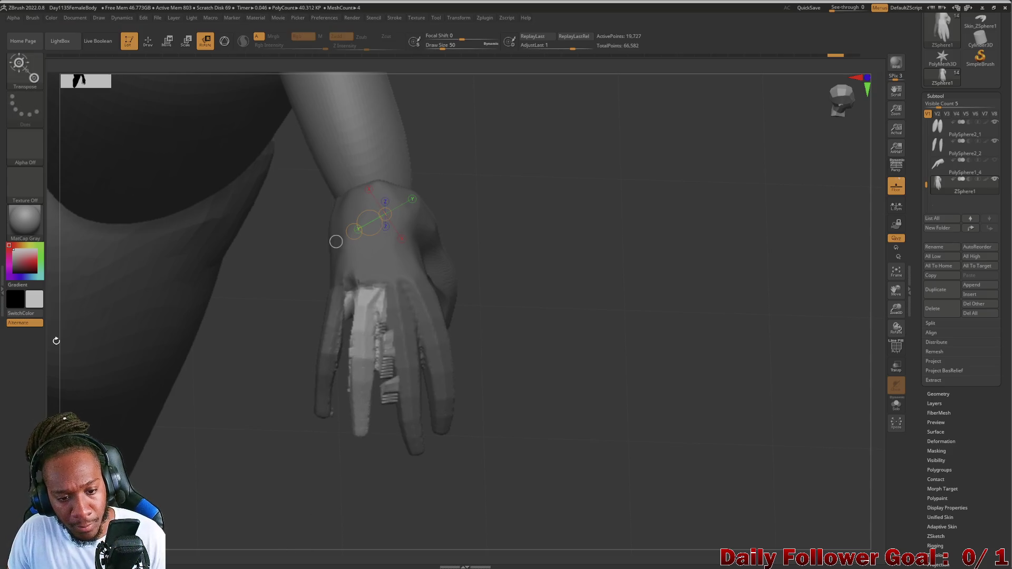
pyautogui.hotkey('ctrl', 'z')
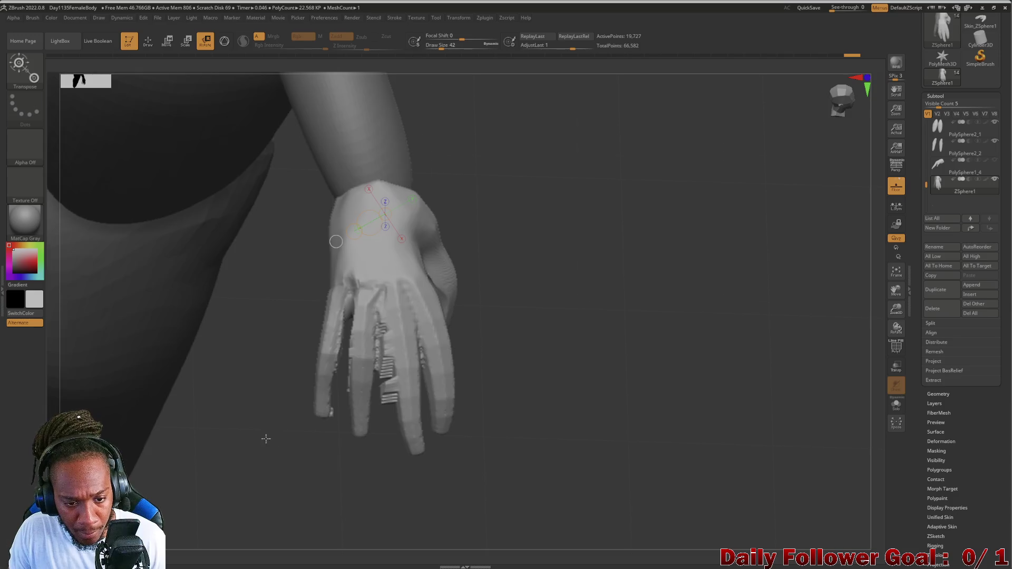
# Mask the hand except one fingertip and invert the mask to isolate it.
pyautogui.moveTo(265, 438); pyautogui.dragTo(318, 463)
pyautogui.hotkey('ctrl', 'shift')
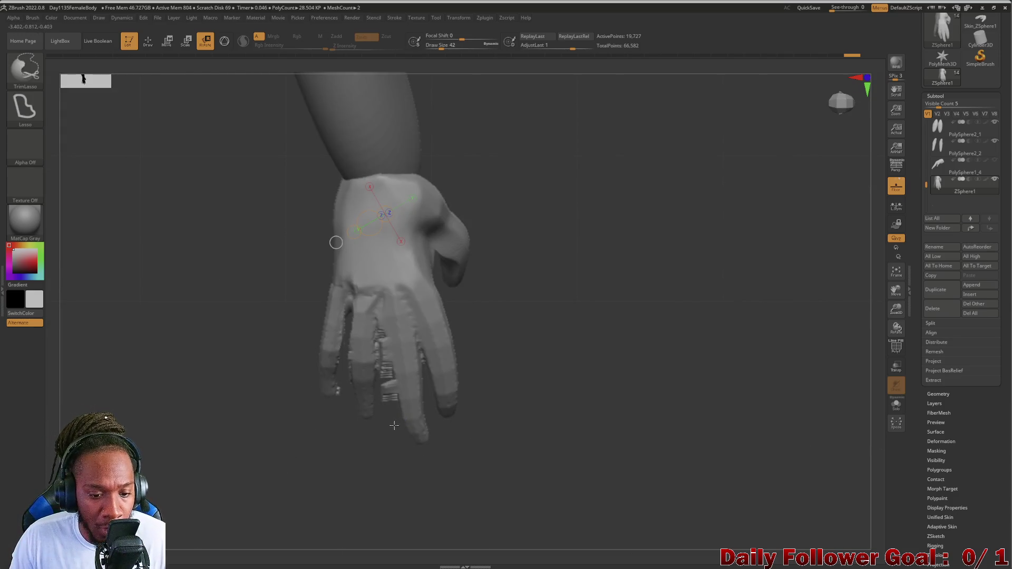
pyautogui.keyDown('ctrl'); pyautogui.keyDown('shift'); pyautogui.click(399, 415); pyautogui.keyUp('shift'); pyautogui.keyUp('ctrl')
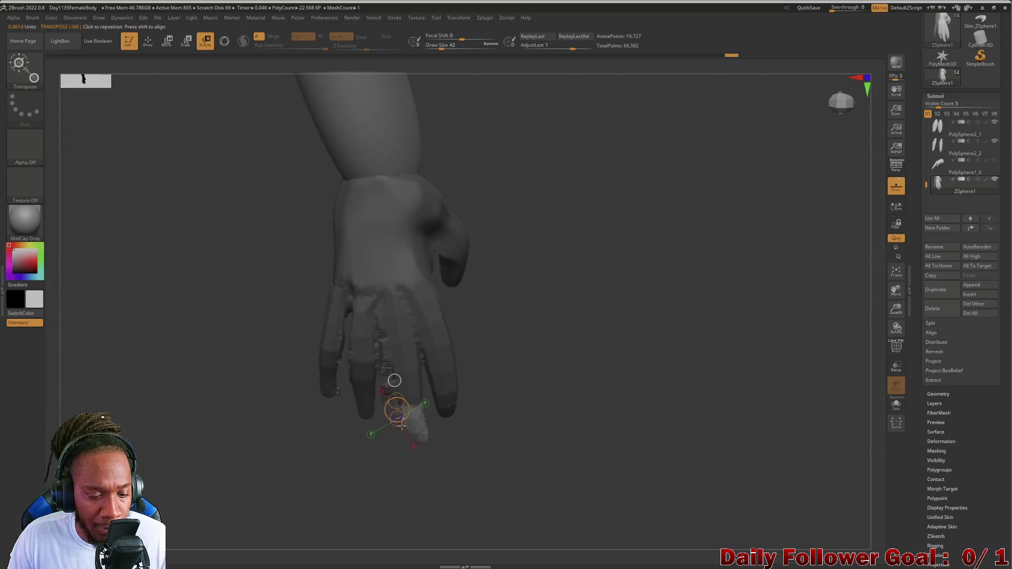
pyautogui.hotkey('ctrl', 'i')
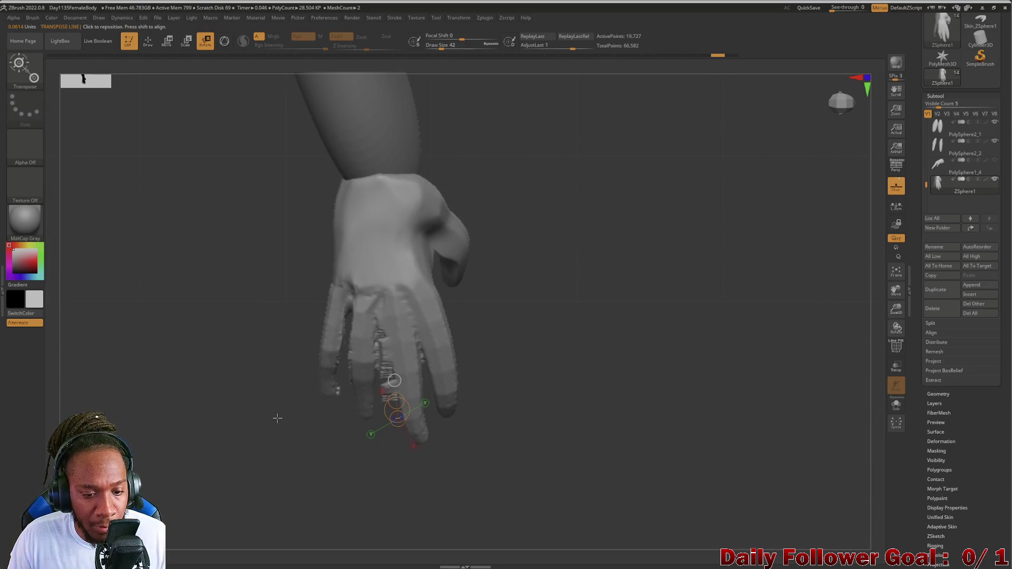
pyautogui.moveTo(324, 195)
pyautogui.mouseDown()
pyautogui.moveTo(476, 226)
pyautogui.moveTo(319, 208)
pyautogui.moveTo(309, 233)
pyautogui.moveTo(258, 244)
pyautogui.moveTo(269, 260)
pyautogui.moveTo(438, 194)
pyautogui.mouseUp()
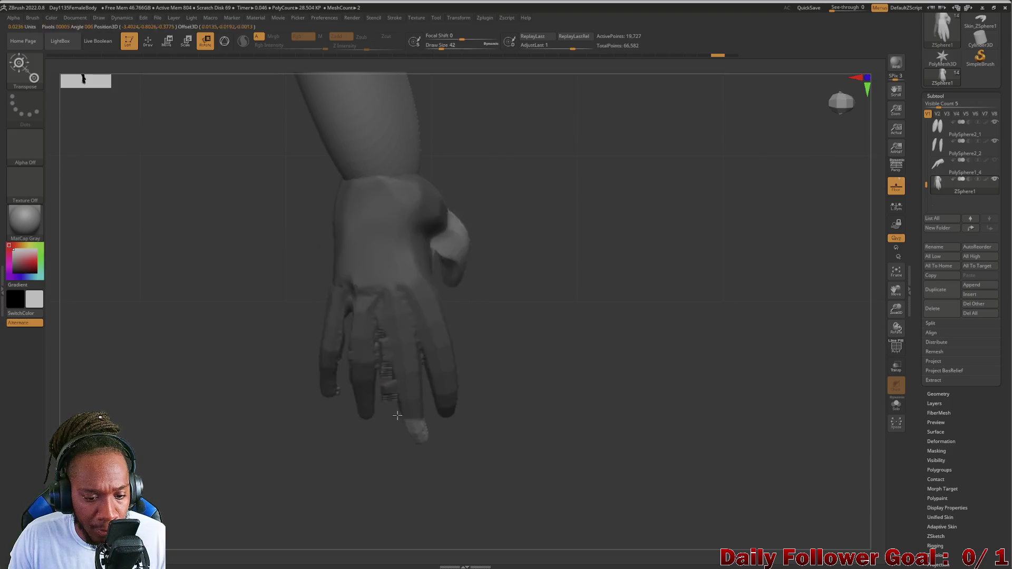
# Move the transpose line to the fingertip, return to Draw mode and ready TrimLasso.
pyautogui.moveTo(397, 418); pyautogui.dragTo(406, 396)
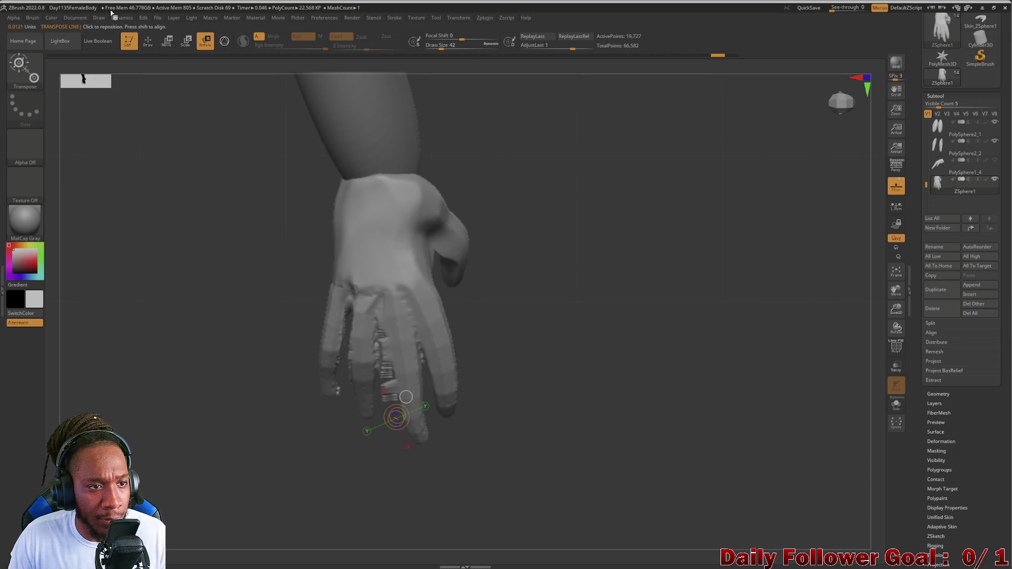
pyautogui.click(144, 41)
pyautogui.hotkey('ctrl', 'shift')
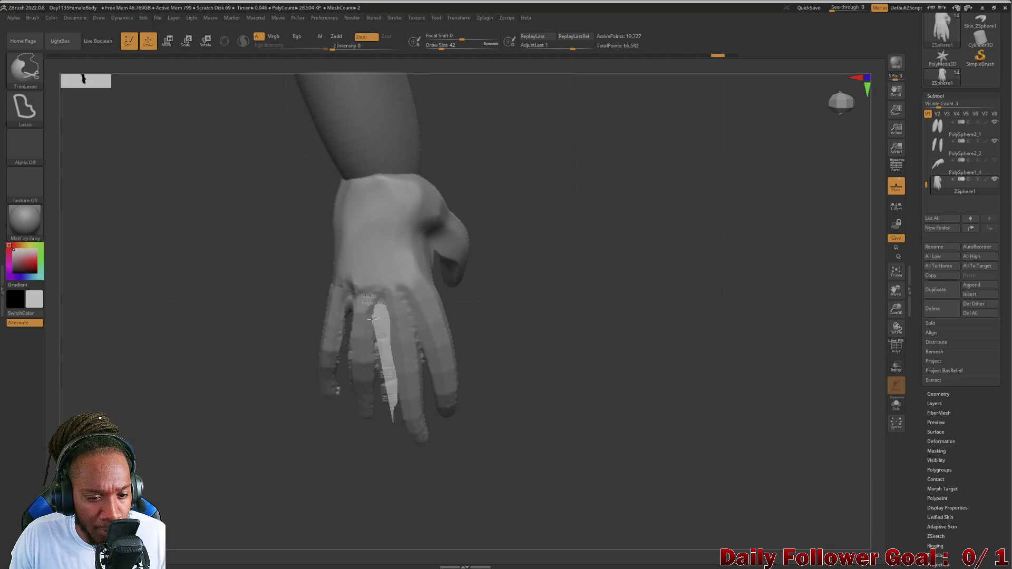
# Lasso-trim excess geometry from and between the fingers, checking from new angles.
pyautogui.keyDown('ctrl'); pyautogui.keyDown('shift'); pyautogui.moveTo(377, 399); pyautogui.dragTo(375, 419); pyautogui.keyUp('shift'); pyautogui.keyUp('ctrl')
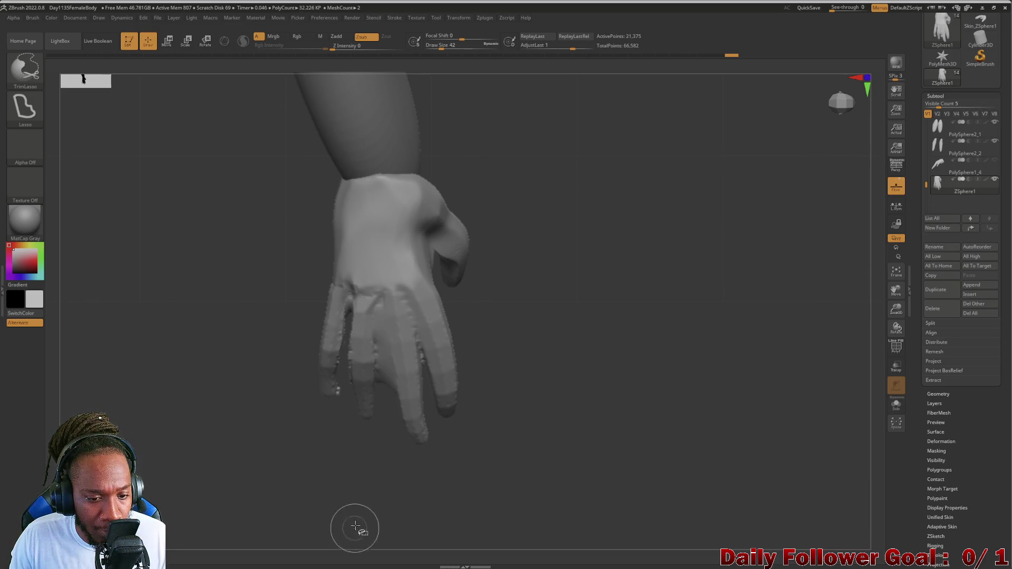
pyautogui.moveTo(355, 480)
pyautogui.mouseDown()
pyautogui.moveTo(362, 396)
pyautogui.moveTo(369, 446)
pyautogui.mouseUp()
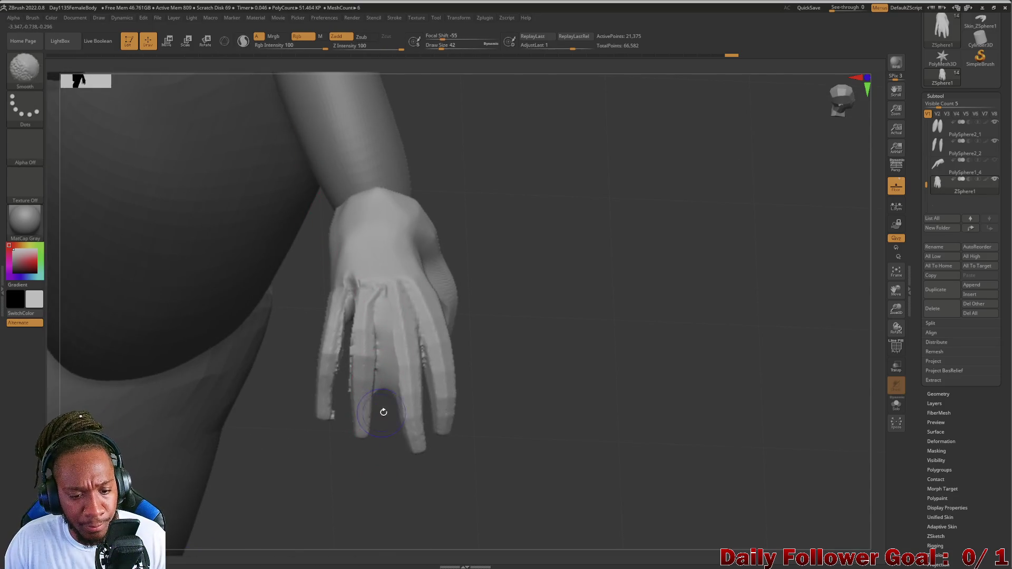
pyautogui.hotkey('ctrl', 'shift')
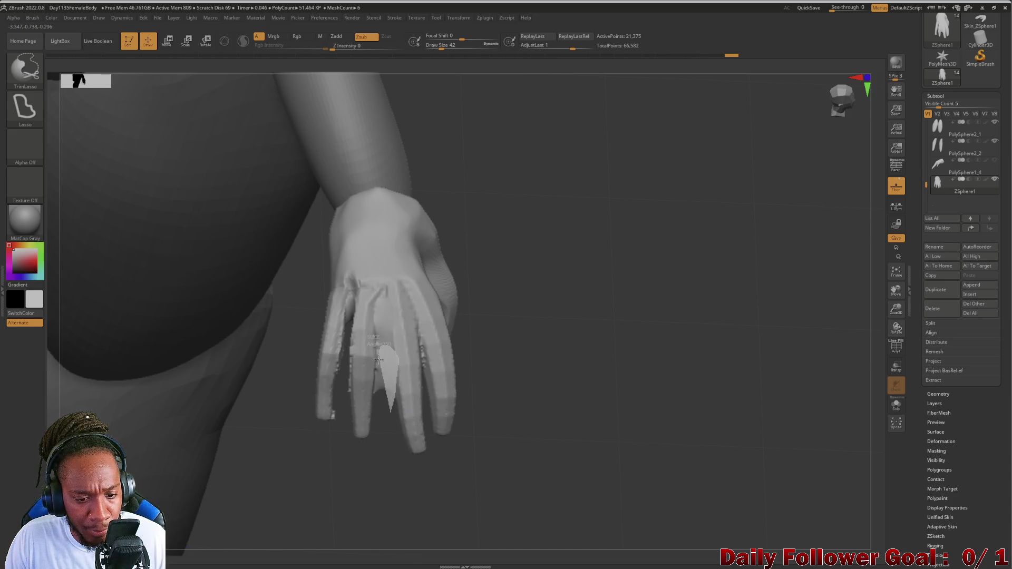
pyautogui.moveTo(378, 360); pyautogui.dragTo(373, 452)
pyautogui.press('ctrl')
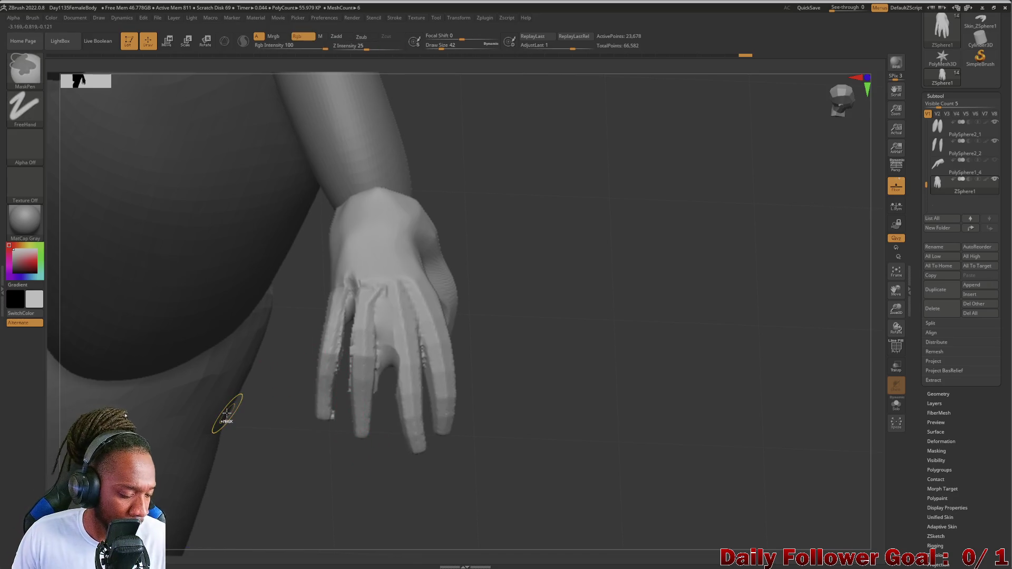
pyautogui.moveTo(249, 256); pyautogui.dragTo(278, 355)
pyautogui.hotkey('ctrl', 'shift')
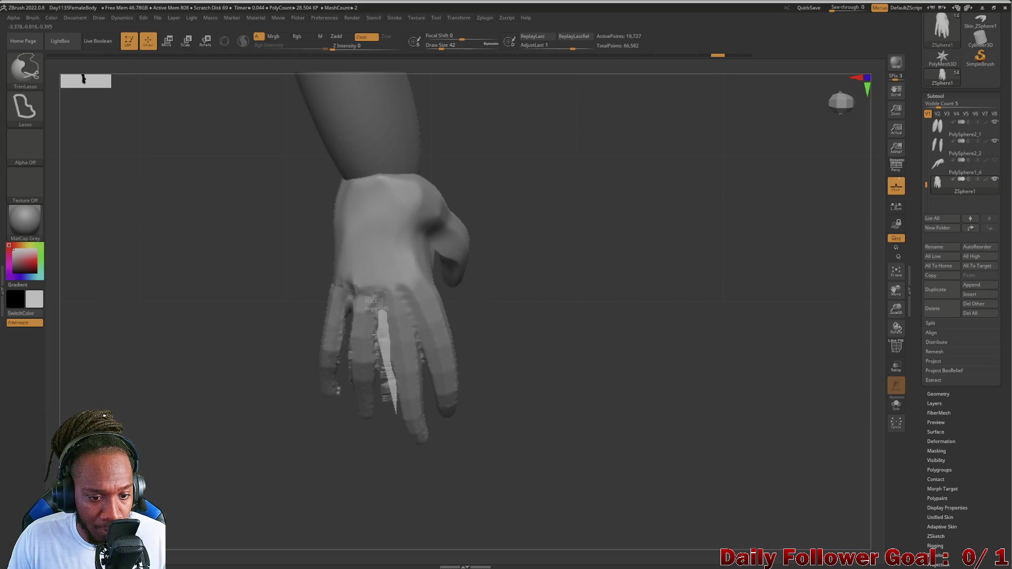
pyautogui.keyDown('ctrl'); pyautogui.keyDown('shift'); pyautogui.moveTo(376, 389); pyautogui.dragTo(378, 396); pyautogui.keyUp('shift'); pyautogui.keyUp('ctrl')
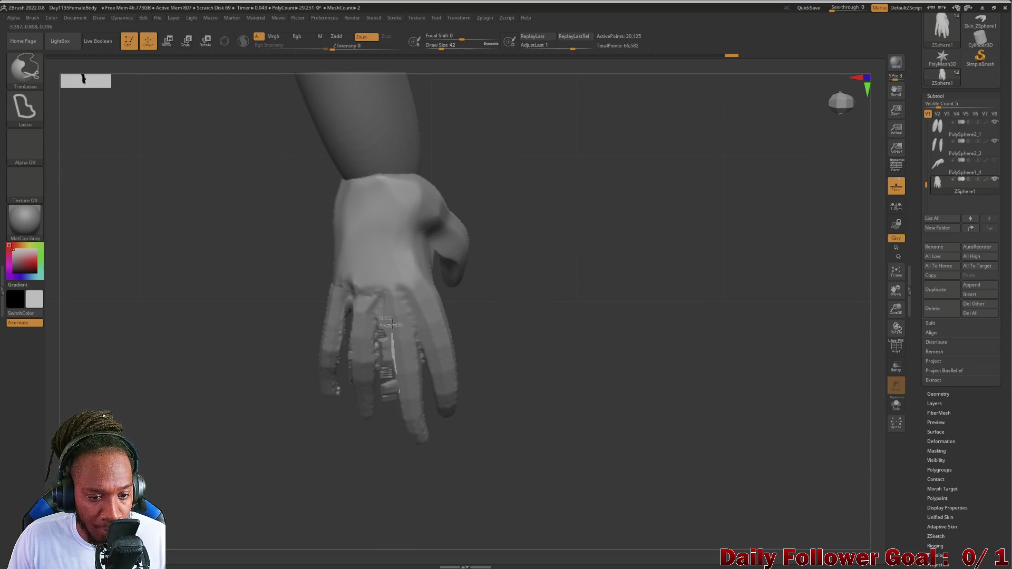
# Slice down the middle finger, undo the bad slice, then trim and slice across the fingers again.
pyautogui.keyDown('ctrl'); pyautogui.keyDown('shift'); pyautogui.moveTo(380, 303); pyautogui.dragTo(373, 345); pyautogui.keyUp('shift'); pyautogui.keyUp('ctrl')
pyautogui.keyDown('ctrl'); pyautogui.keyDown('shift'); pyautogui.moveTo(379, 393); pyautogui.dragTo(380, 419); pyautogui.keyUp('shift'); pyautogui.keyUp('ctrl')
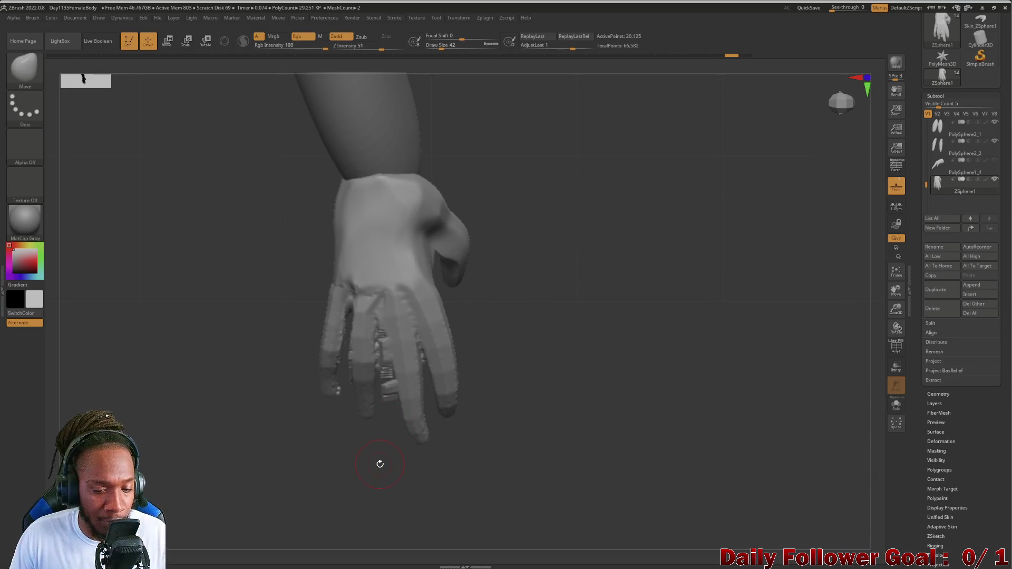
pyautogui.hotkey('ctrl', 'z')
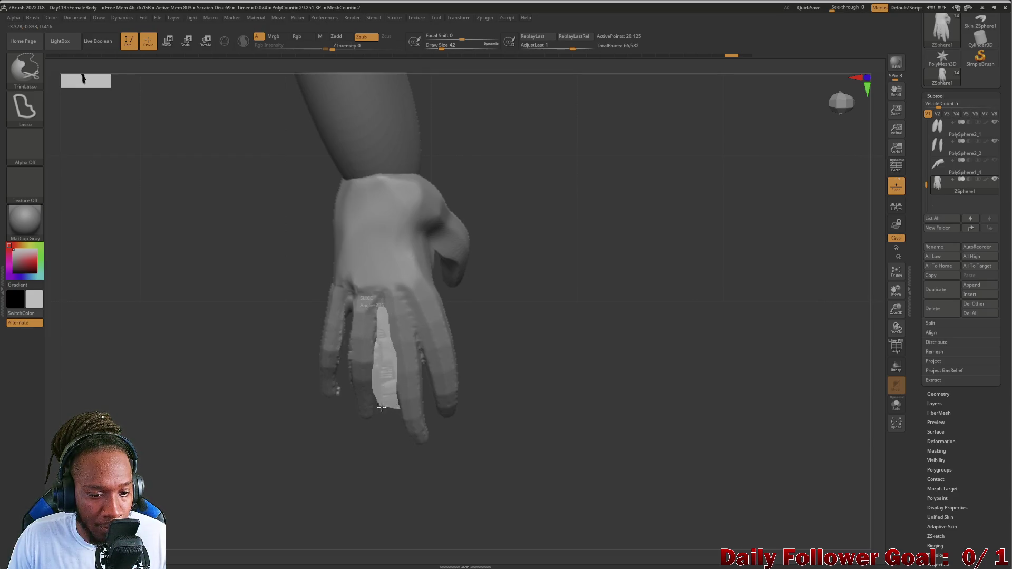
pyautogui.keyDown('ctrl'); pyautogui.keyDown('shift'); pyautogui.moveTo(381, 408); pyautogui.dragTo(373, 429); pyautogui.keyUp('shift'); pyautogui.keyUp('ctrl')
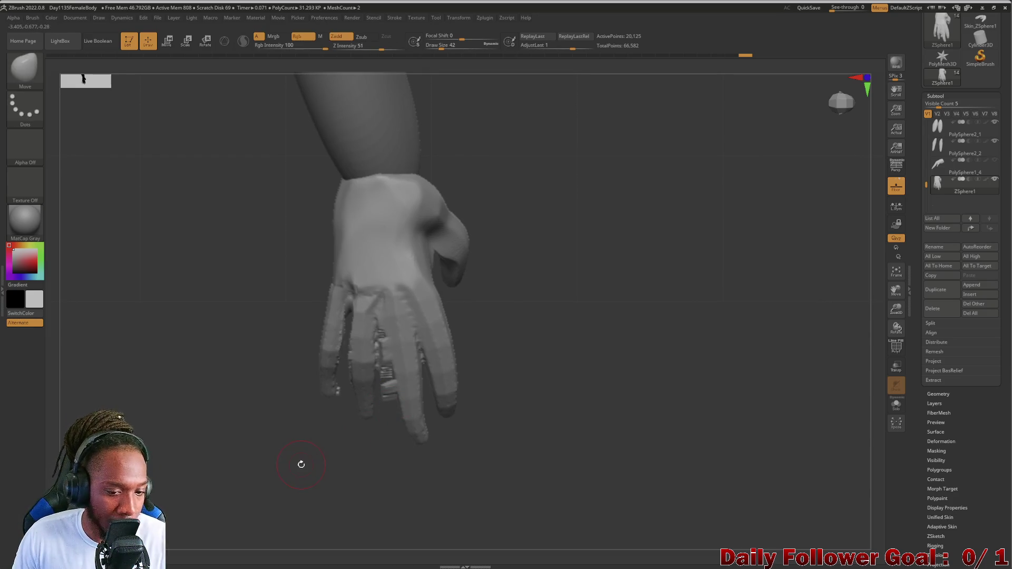
pyautogui.hotkey('ctrl', 'shift')
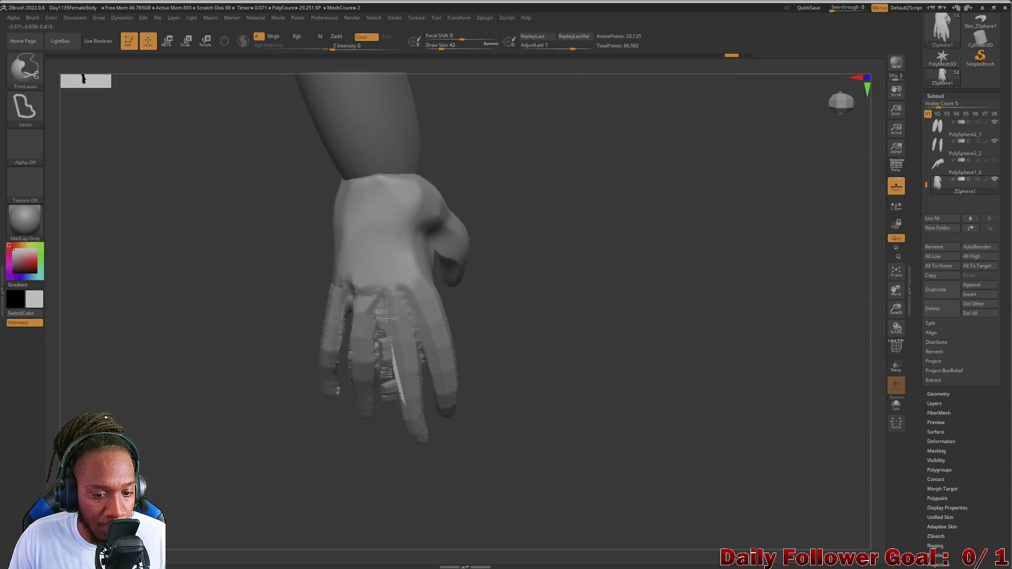
pyautogui.keyDown('ctrl'); pyautogui.keyDown('shift'); pyautogui.moveTo(377, 391); pyautogui.dragTo(378, 435); pyautogui.keyUp('shift'); pyautogui.keyUp('ctrl')
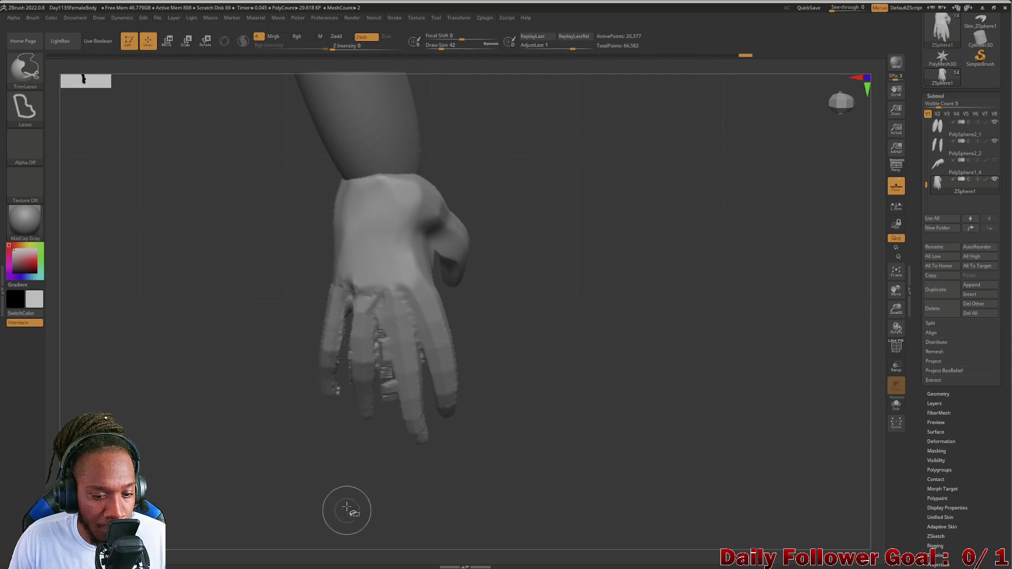
pyautogui.moveTo(350, 508); pyautogui.dragTo(395, 431)
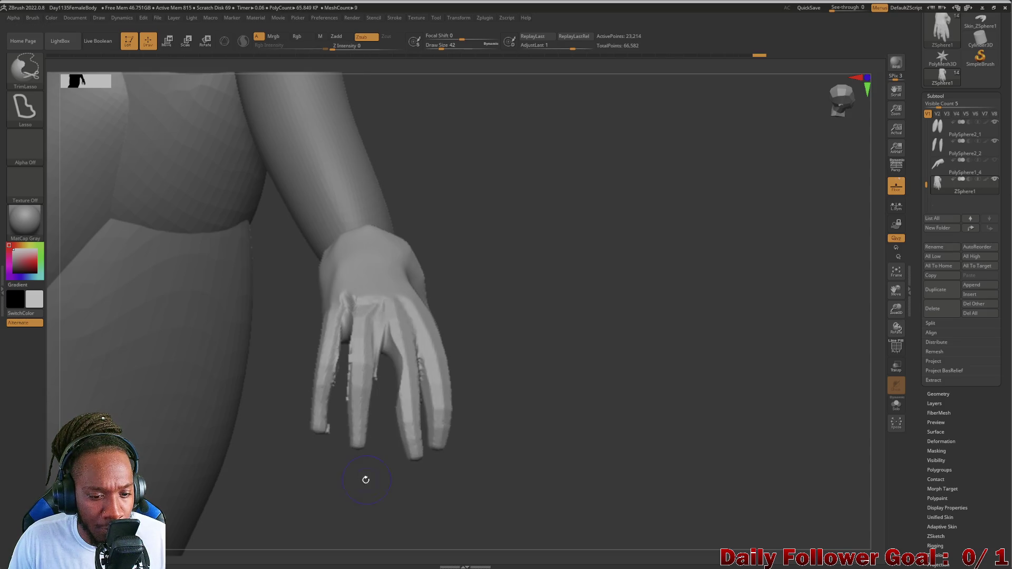
pyautogui.moveTo(378, 448); pyautogui.dragTo(371, 488)
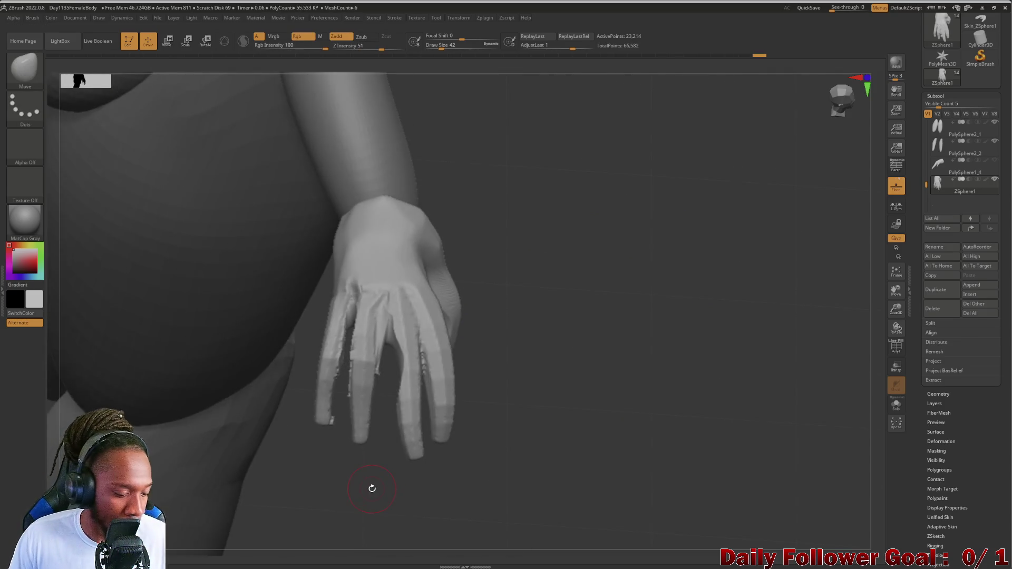
pyautogui.hotkey('ctrl', 'z')
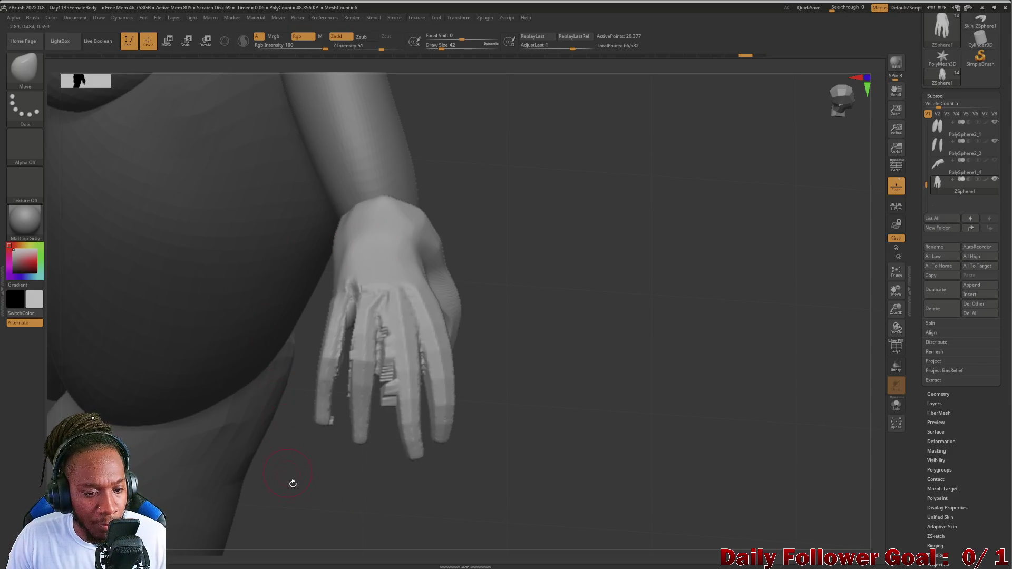
pyautogui.moveTo(291, 481)
pyautogui.mouseDown()
pyautogui.moveTo(301, 463)
pyautogui.moveTo(305, 488)
pyautogui.mouseUp()
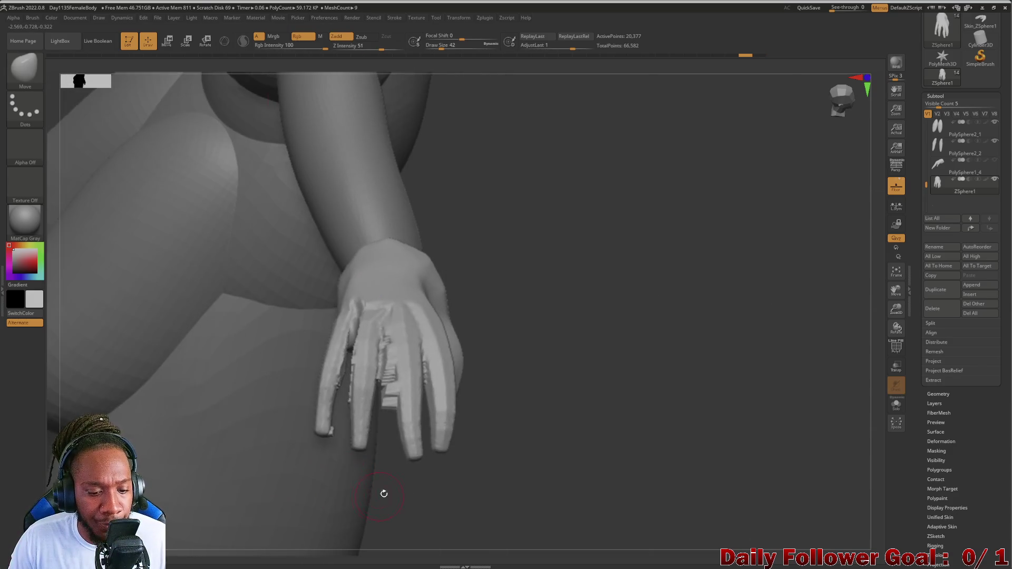
pyautogui.moveTo(384, 493); pyautogui.dragTo(396, 497)
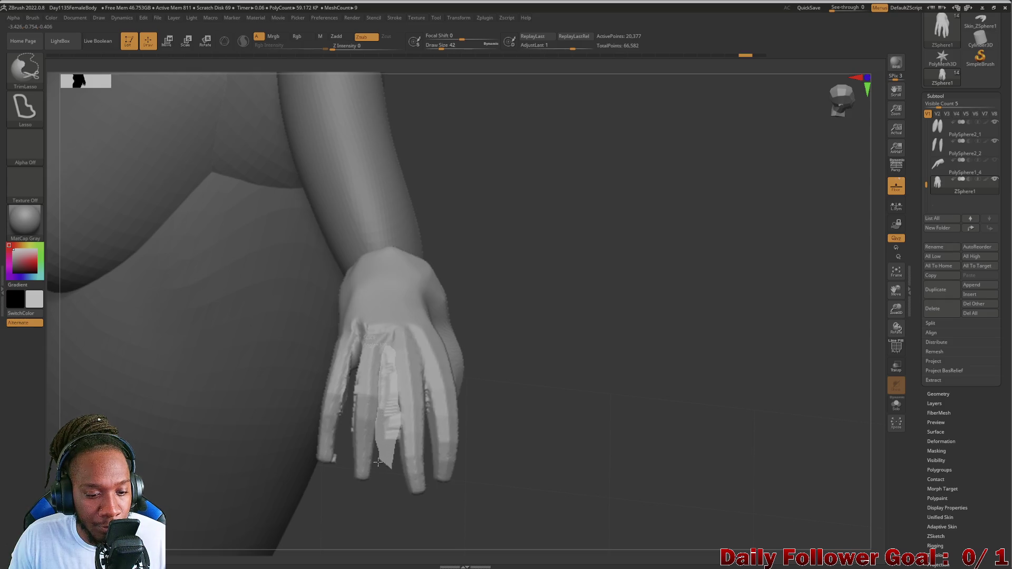
pyautogui.moveTo(407, 482)
pyautogui.mouseDown()
pyautogui.moveTo(361, 495)
pyautogui.moveTo(362, 481)
pyautogui.moveTo(356, 504)
pyautogui.moveTo(134, 379)
pyautogui.moveTo(194, 350)
pyautogui.mouseUp()
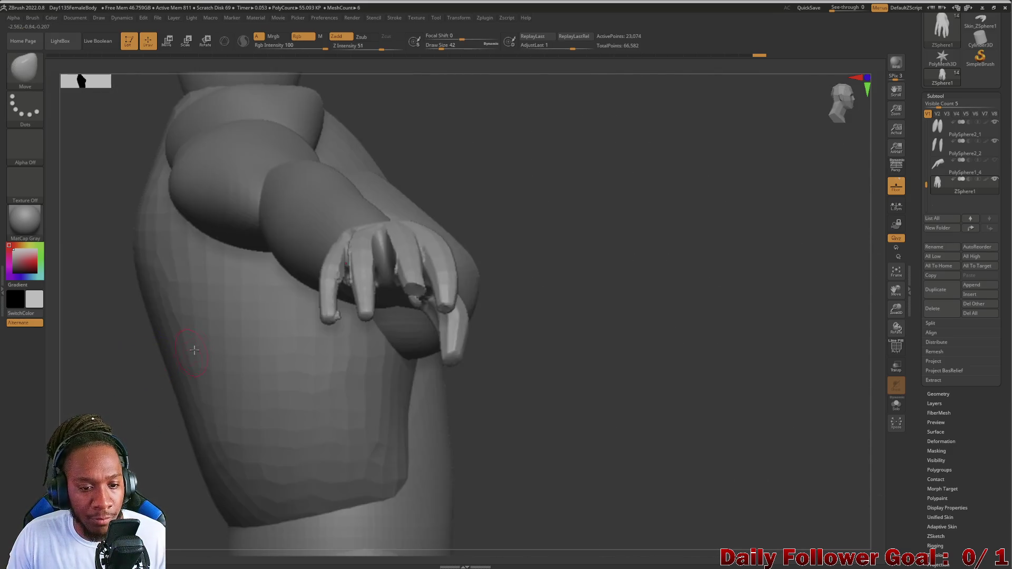
pyautogui.moveTo(479, 388)
pyautogui.mouseDown()
pyautogui.moveTo(536, 348)
pyautogui.moveTo(549, 406)
pyautogui.moveTo(527, 461)
pyautogui.moveTo(520, 450)
pyautogui.moveTo(543, 407)
pyautogui.moveTo(450, 406)
pyautogui.mouseUp()
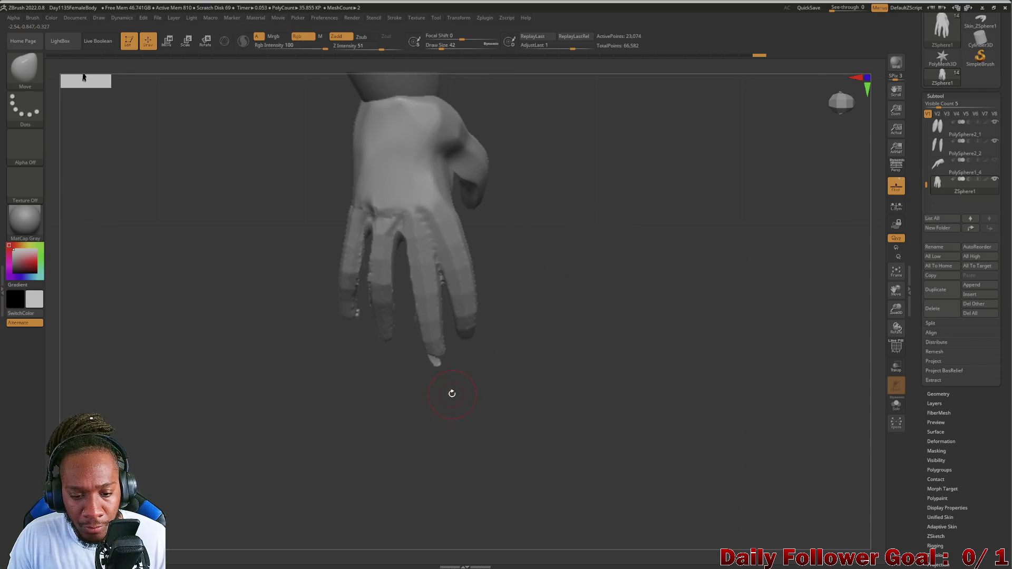
# Cut off the ragged fingertip with a slice and orbit toward the hand.
pyautogui.hotkey('ctrl', 'shift')
pyautogui.keyDown('ctrl'); pyautogui.keyDown('shift'); pyautogui.moveTo(427, 359); pyautogui.dragTo(463, 369); pyautogui.keyUp('shift'); pyautogui.keyUp('ctrl')
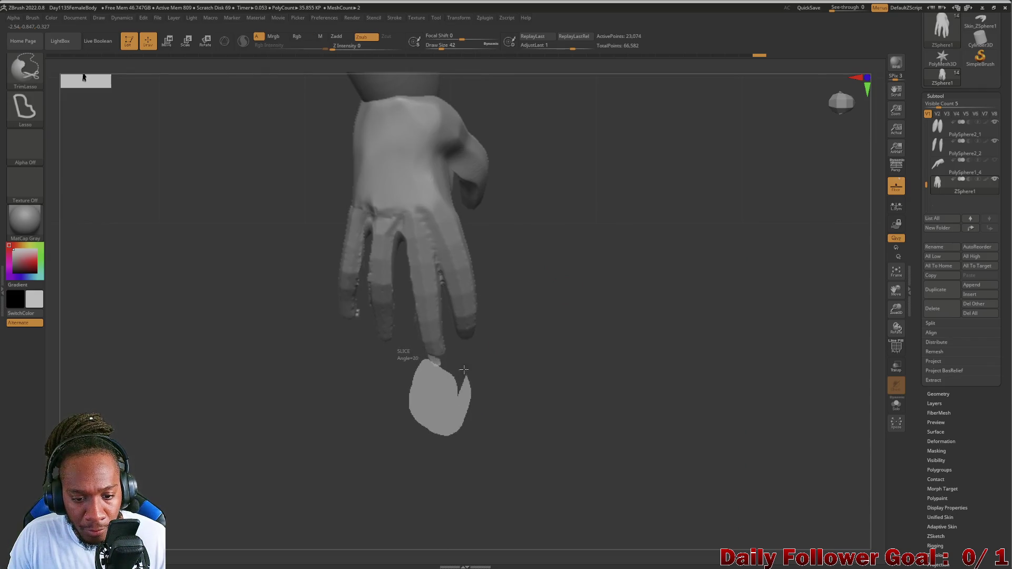
pyautogui.keyDown('ctrl'); pyautogui.keyDown('shift'); pyautogui.moveTo(403, 379); pyautogui.dragTo(398, 466); pyautogui.keyUp('shift'); pyautogui.keyUp('ctrl')
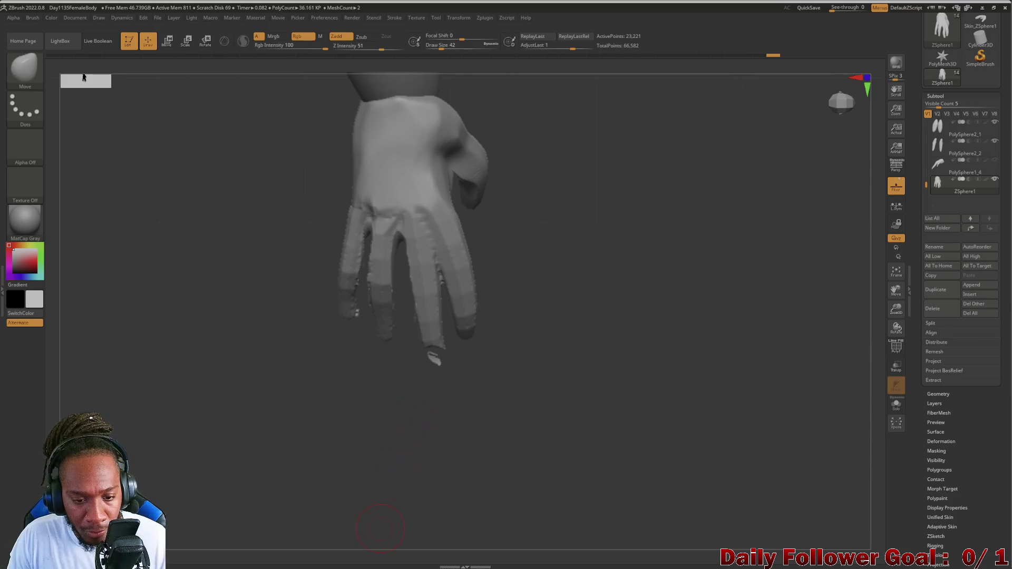
pyautogui.press('shift')
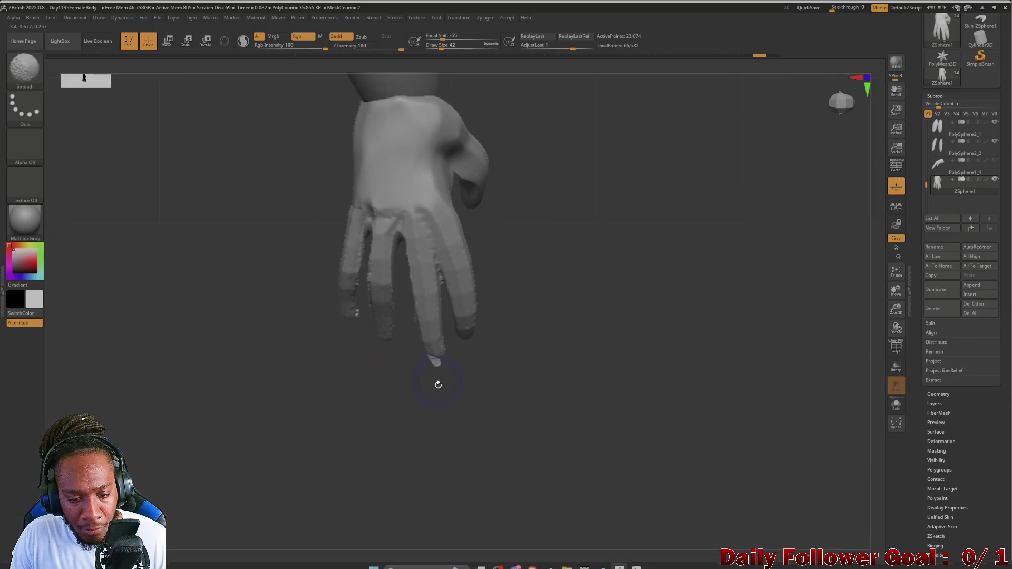
pyautogui.hotkey('ctrl', 'shift')
pyautogui.moveTo(407, 451)
pyautogui.mouseDown()
pyautogui.moveTo(429, 366)
pyautogui.moveTo(484, 321)
pyautogui.mouseUp()
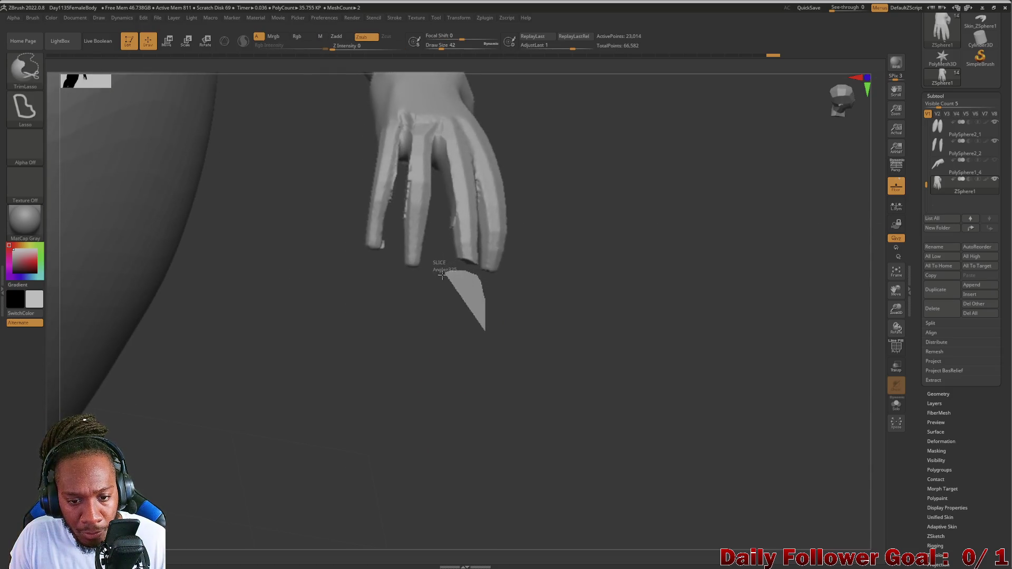
pyautogui.moveTo(464, 374)
pyautogui.mouseDown()
pyautogui.moveTo(469, 361)
pyautogui.moveTo(451, 389)
pyautogui.moveTo(362, 369)
pyautogui.moveTo(318, 318)
pyautogui.moveTo(310, 402)
pyautogui.moveTo(460, 354)
pyautogui.moveTo(441, 261)
pyautogui.mouseUp()
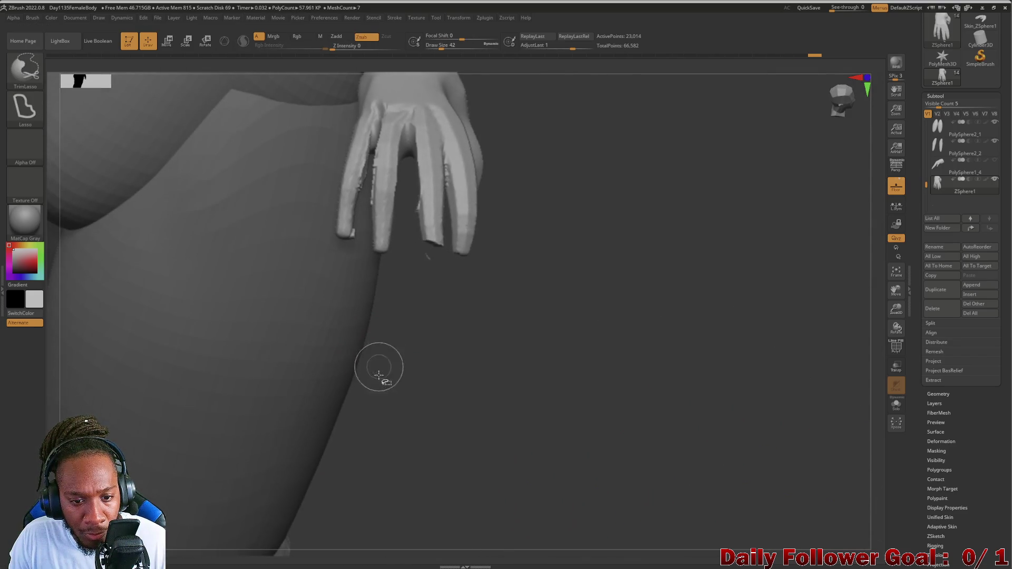
# Slice thin slivers and the fingertip ends off the fingers, then check from side and front.
pyautogui.moveTo(380, 367); pyautogui.dragTo(471, 299)
pyautogui.moveTo(447, 350)
pyautogui.mouseDown()
pyautogui.moveTo(464, 321)
pyautogui.moveTo(457, 287)
pyautogui.mouseUp()
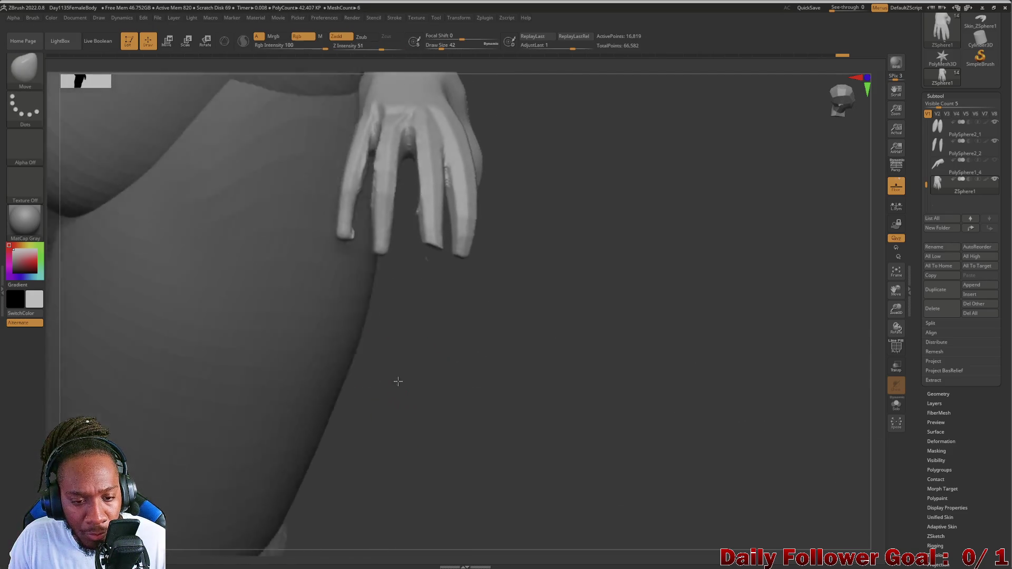
pyautogui.moveTo(394, 391); pyautogui.dragTo(528, 332)
pyautogui.keyDown('ctrl'); pyautogui.keyDown('shift'); pyautogui.moveTo(648, 318); pyautogui.dragTo(592, 215); pyautogui.keyUp('shift'); pyautogui.keyUp('ctrl')
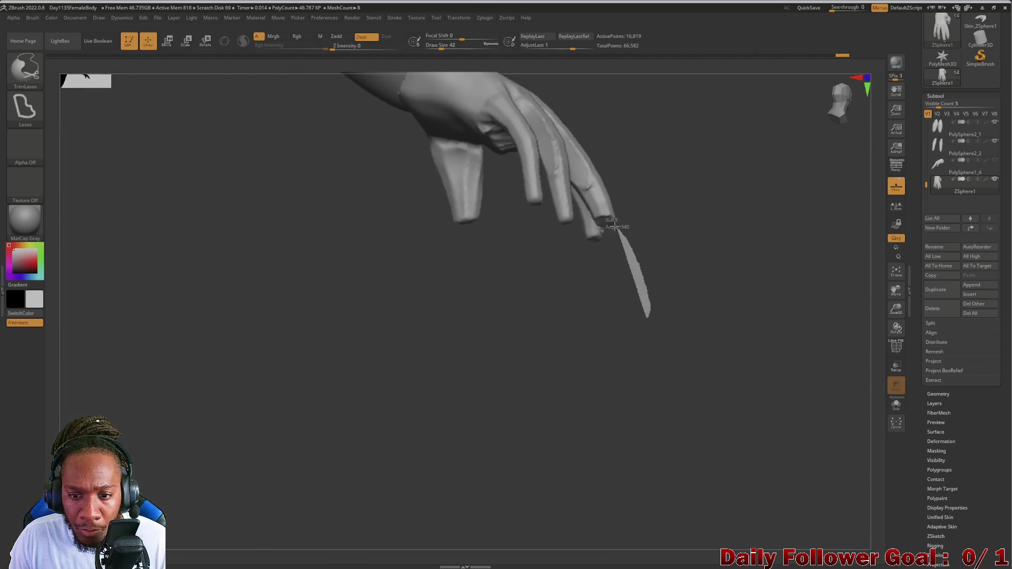
pyautogui.moveTo(571, 334); pyautogui.dragTo(471, 394)
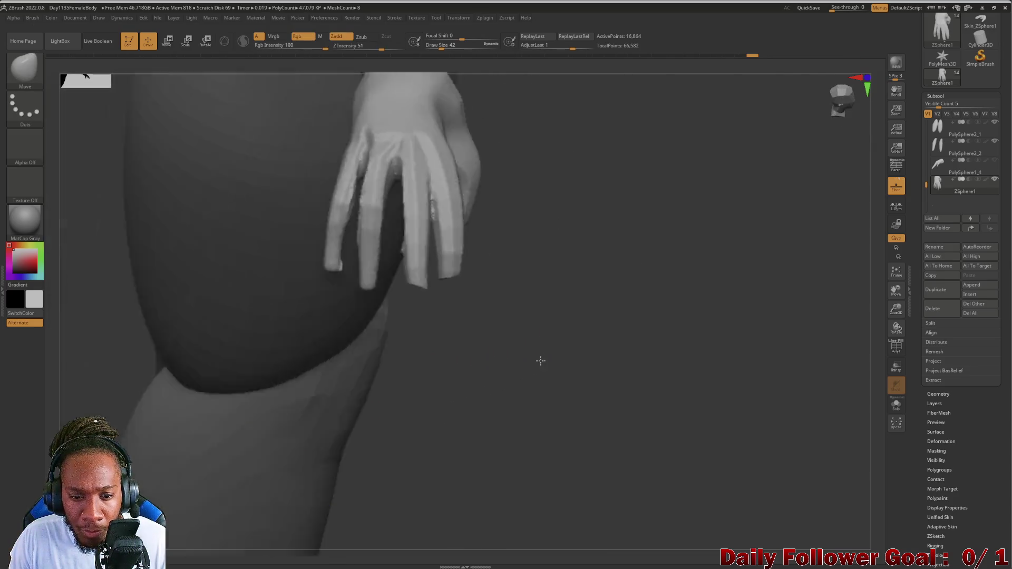
pyautogui.moveTo(200, 347)
pyautogui.mouseDown()
pyautogui.moveTo(279, 390)
pyautogui.moveTo(335, 398)
pyautogui.mouseUp()
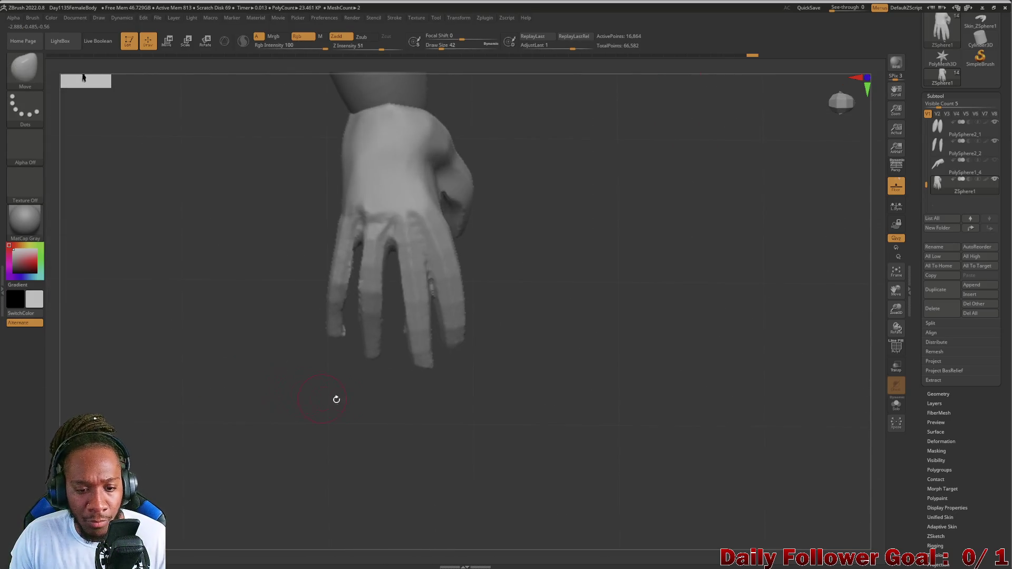
pyautogui.press('shift')
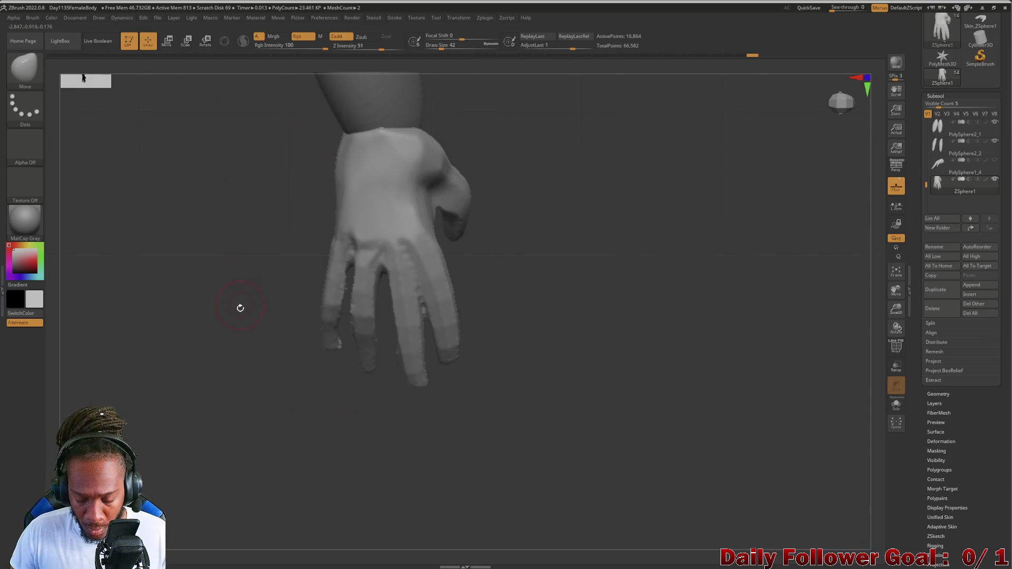
pyautogui.moveTo(240, 306)
pyautogui.mouseDown()
pyautogui.moveTo(218, 305)
pyautogui.moveTo(237, 296)
pyautogui.moveTo(228, 322)
pyautogui.moveTo(247, 296)
pyautogui.moveTo(327, 241)
pyautogui.mouseUp()
# Mask the back of the hand and the neighbouring fingers, leaving one finger free.
pyautogui.keyDown('ctrl'); pyautogui.moveTo(284, 142); pyautogui.dragTo(394, 445); pyautogui.keyUp('ctrl')
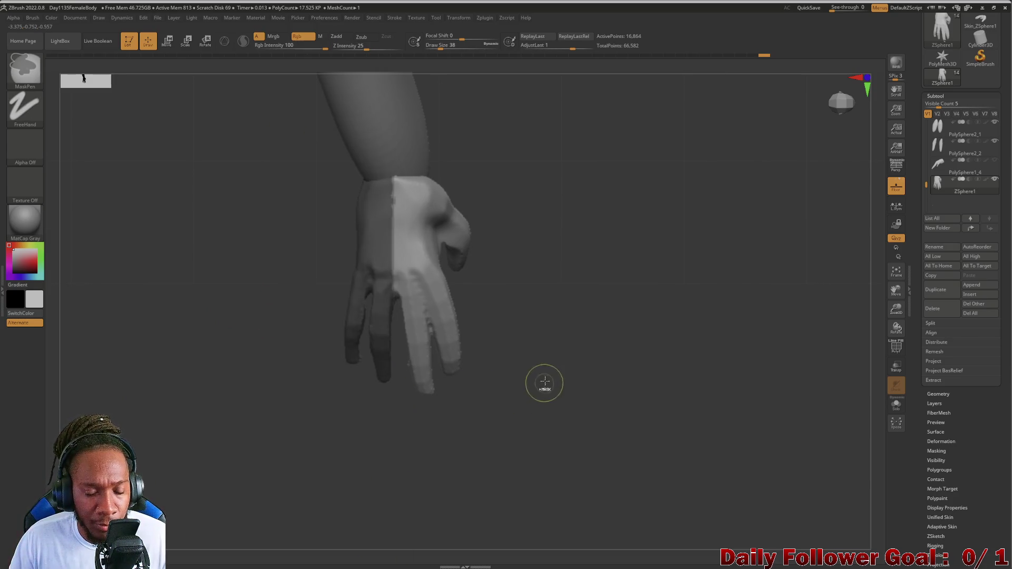
pyautogui.keyDown('ctrl'); pyautogui.moveTo(249, 141); pyautogui.dragTo(509, 277); pyautogui.keyUp('ctrl')
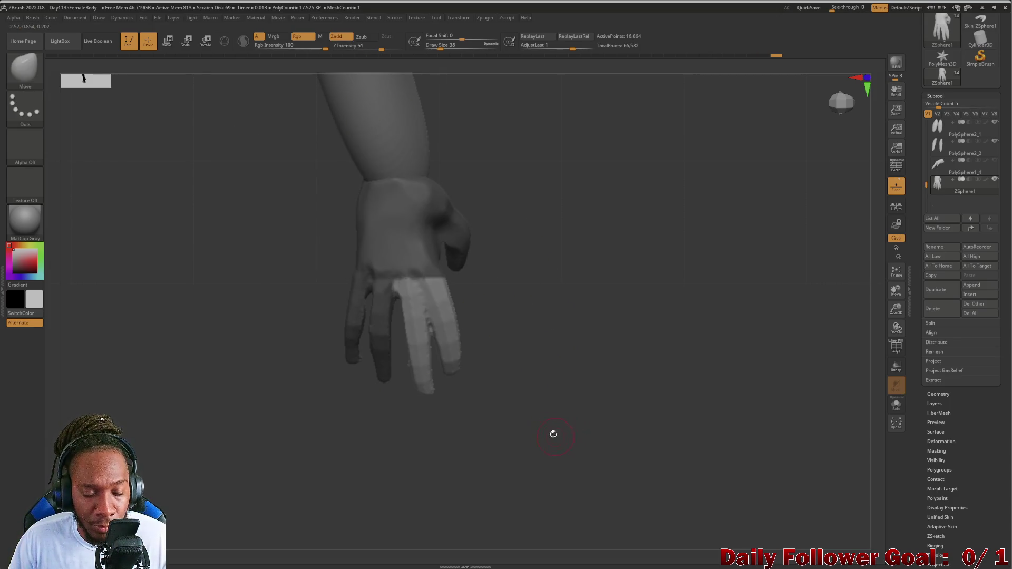
pyautogui.moveTo(554, 431)
pyautogui.keyDown('ctrl'); pyautogui.mouseDown()
pyautogui.moveTo(455, 298)
pyautogui.moveTo(435, 311)
pyautogui.mouseUp(); pyautogui.keyUp('ctrl')
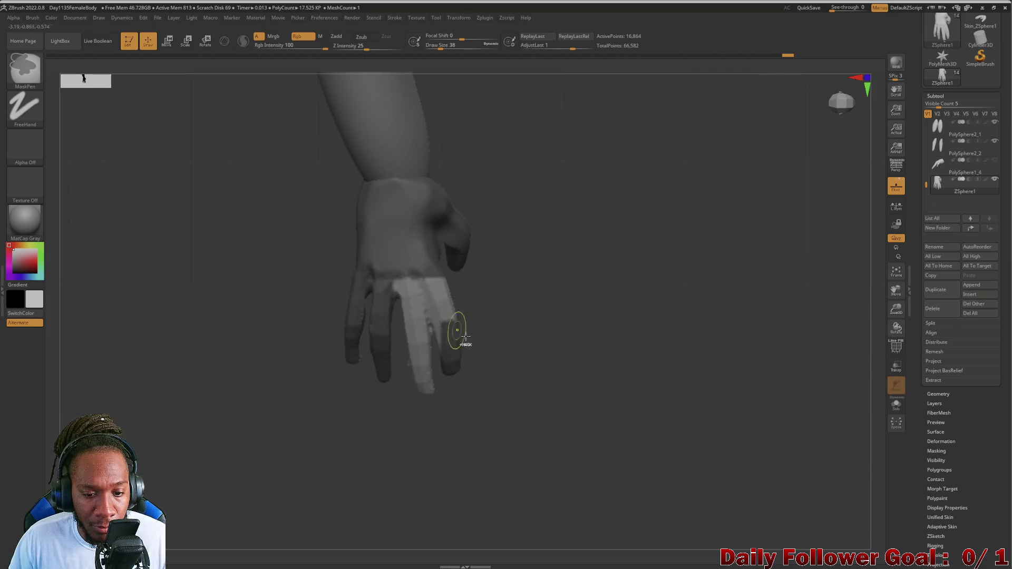
pyautogui.keyDown('ctrl'); pyautogui.moveTo(510, 350); pyautogui.dragTo(443, 287); pyautogui.keyUp('ctrl')
pyautogui.keyDown('ctrl'); pyautogui.moveTo(506, 340); pyautogui.dragTo(432, 261); pyautogui.keyUp('ctrl')
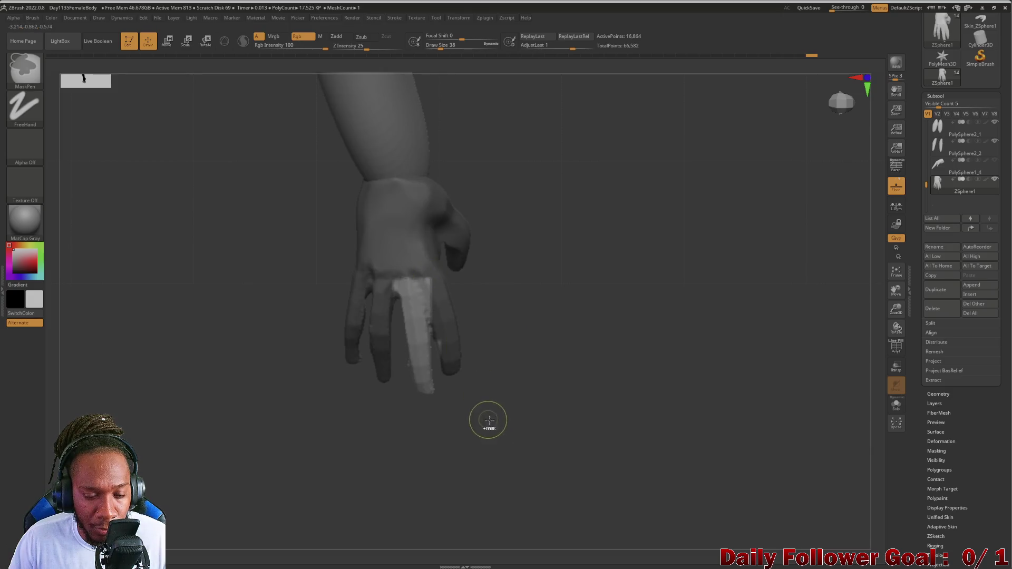
pyautogui.keyDown('ctrl'); pyautogui.moveTo(489, 420); pyautogui.dragTo(446, 335); pyautogui.keyUp('ctrl')
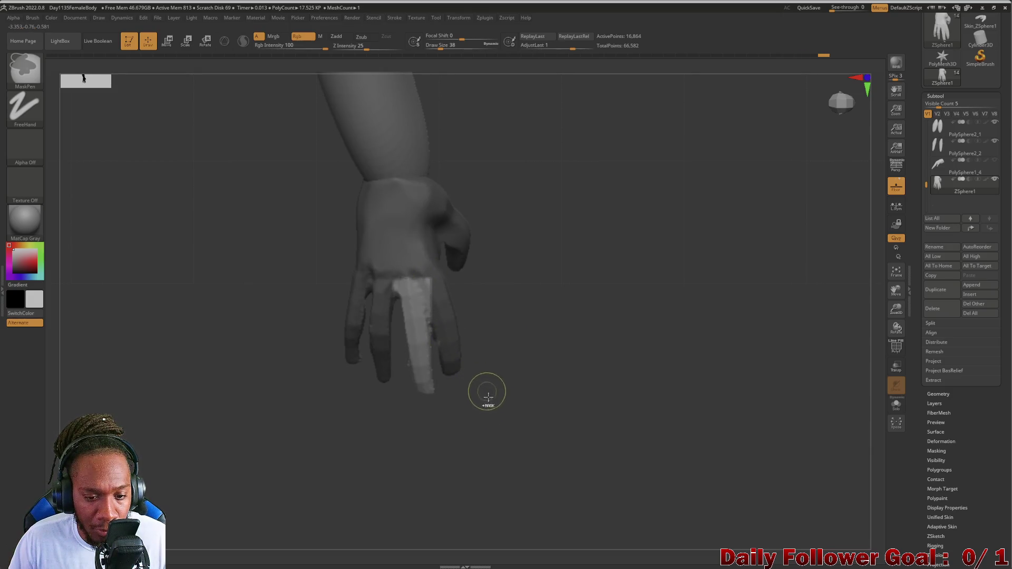
pyautogui.moveTo(488, 397)
pyautogui.keyDown('ctrl'); pyautogui.mouseDown()
pyautogui.moveTo(441, 338)
pyautogui.moveTo(224, 361)
pyautogui.moveTo(253, 343)
pyautogui.moveTo(335, 237)
pyautogui.mouseUp(); pyautogui.keyUp('ctrl')
# Rotate the free finger about an axis set along its length into a new pose.
pyautogui.press('r')
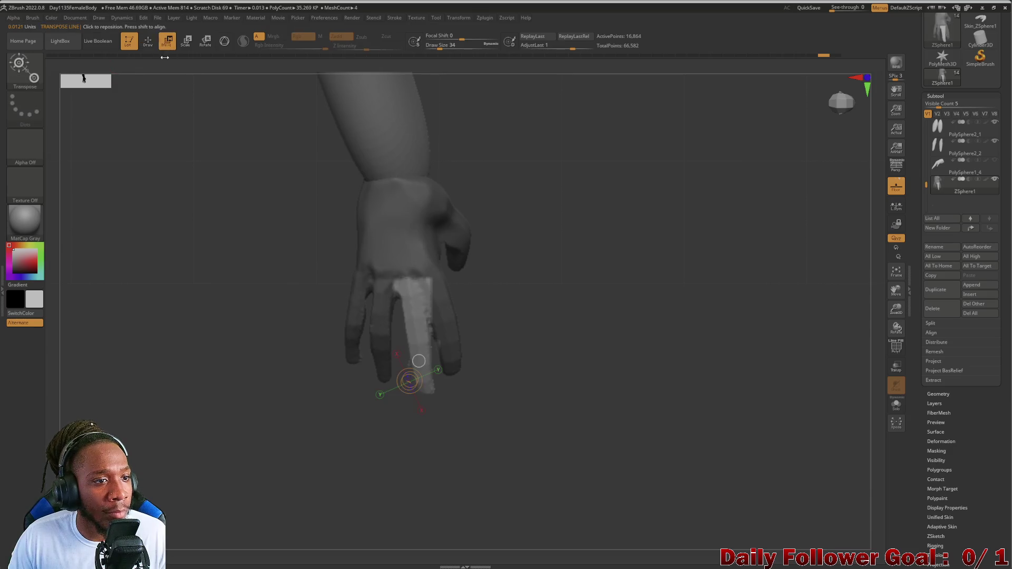
pyautogui.moveTo(411, 282); pyautogui.dragTo(420, 398)
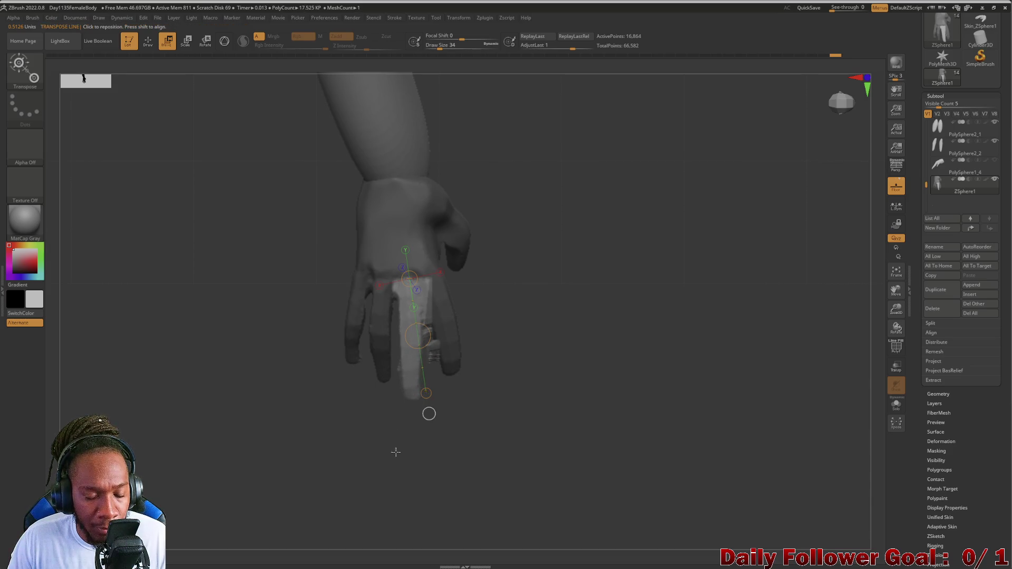
pyautogui.moveTo(396, 452)
pyautogui.mouseDown()
pyautogui.moveTo(402, 411)
pyautogui.moveTo(426, 405)
pyautogui.moveTo(376, 419)
pyautogui.moveTo(391, 464)
pyautogui.moveTo(280, 439)
pyautogui.moveTo(249, 395)
pyautogui.moveTo(245, 412)
pyautogui.moveTo(283, 448)
pyautogui.mouseUp()
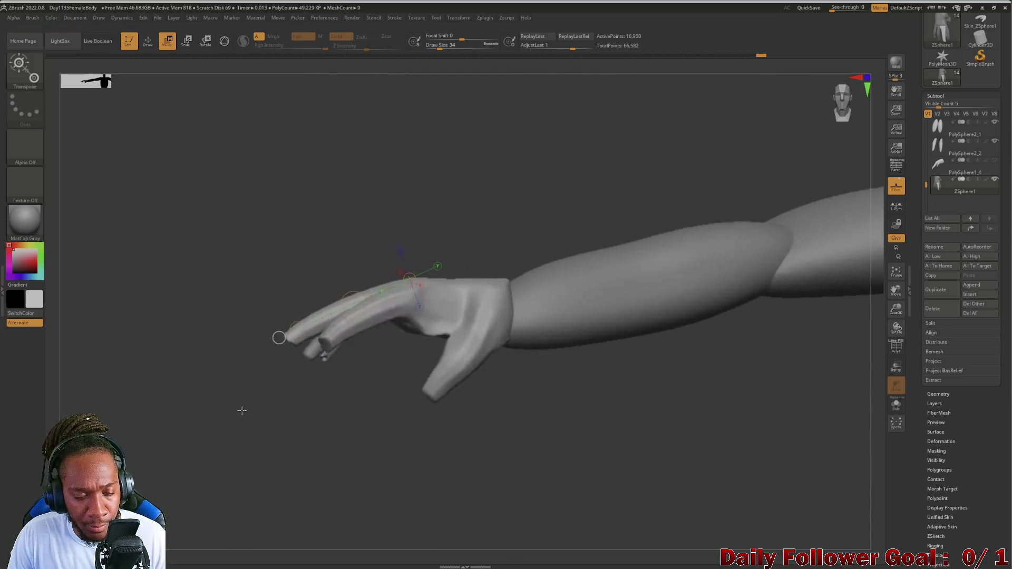
pyautogui.moveTo(289, 361)
pyautogui.mouseDown()
pyautogui.moveTo(443, 208)
pyautogui.moveTo(401, 422)
pyautogui.mouseUp()
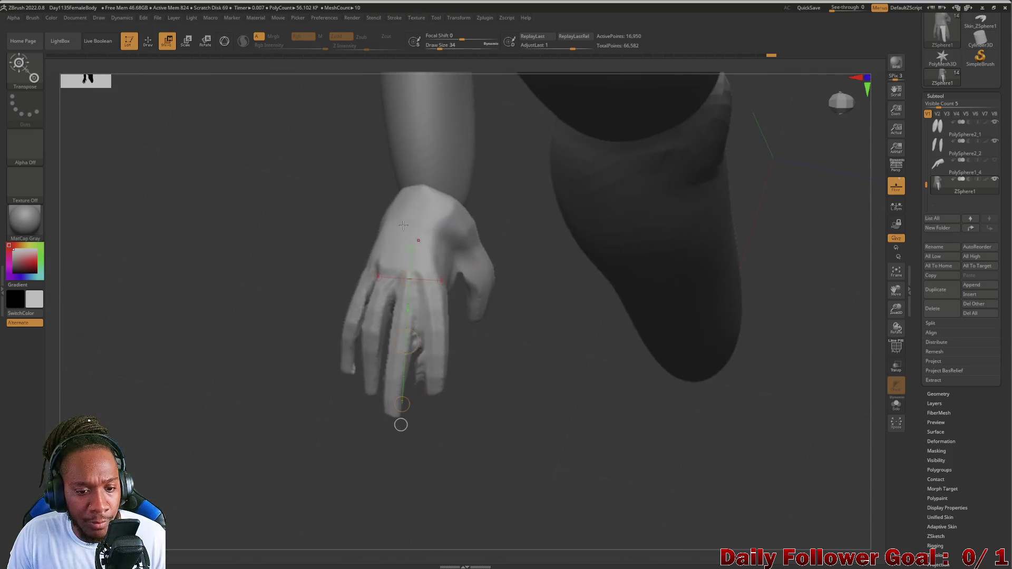
# Return to Draw mode and frame the hand facing front, close up.
pyautogui.press('q')
pyautogui.moveTo(194, 311); pyautogui.dragTo(207, 308)
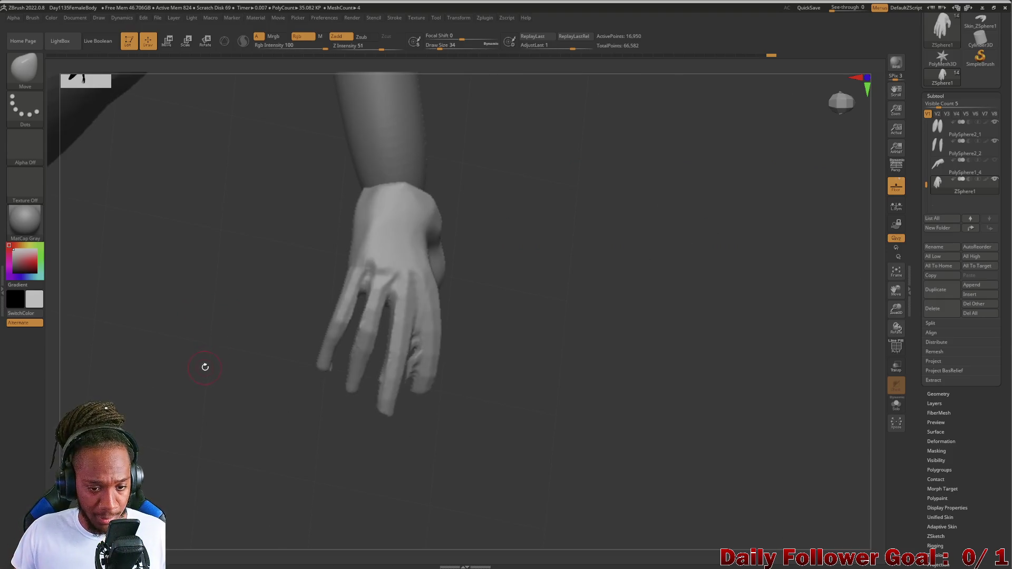
pyautogui.keyDown('shift'); pyautogui.moveTo(204, 366); pyautogui.dragTo(223, 359); pyautogui.keyUp('shift')
pyautogui.keyDown('alt'); pyautogui.moveTo(277, 381); pyautogui.dragTo(239, 451); pyautogui.keyUp('alt')
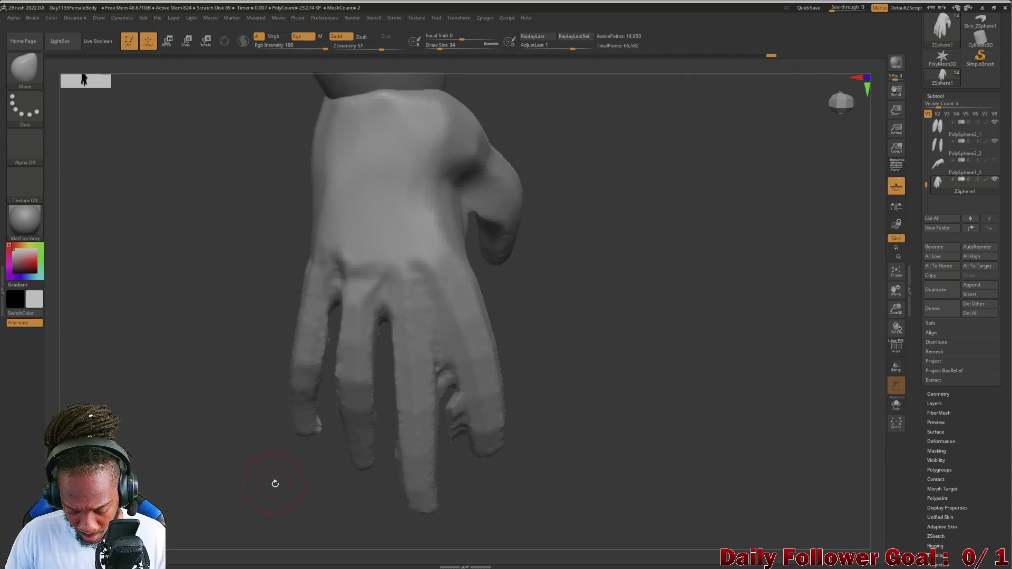
pyautogui.keyDown('alt'); pyautogui.moveTo(316, 485); pyautogui.dragTo(158, 373); pyautogui.keyUp('alt')
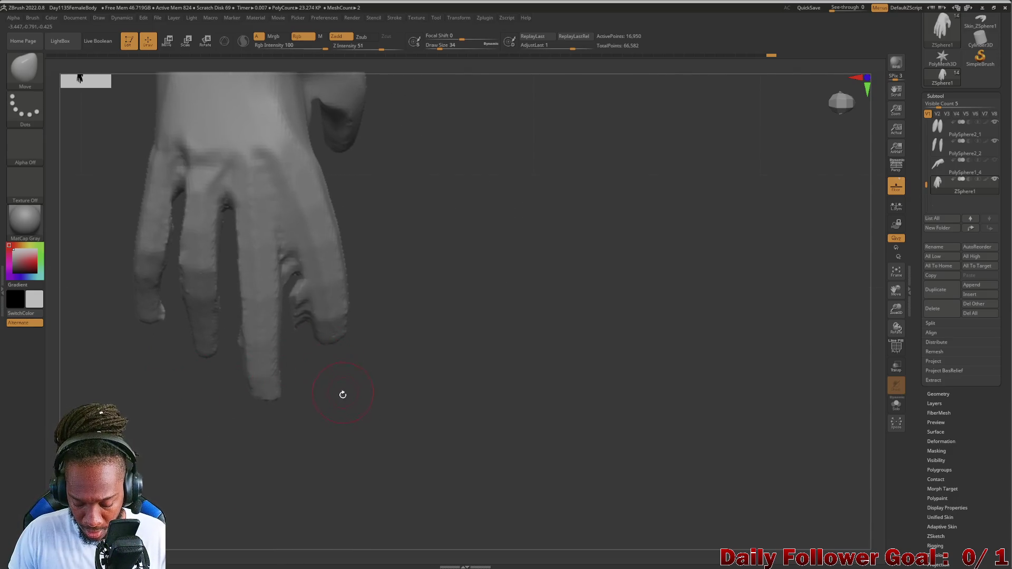
# Slice out the ragged sliver between two fingers and view the hand and forearm from the side.
pyautogui.hotkey('ctrl', 'shift')
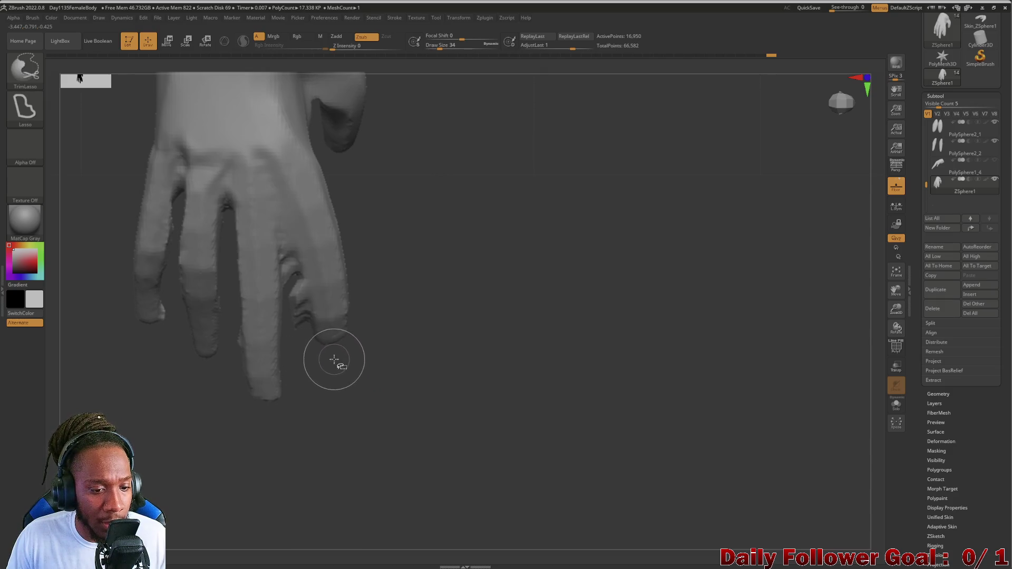
pyautogui.keyDown('ctrl'); pyautogui.keyDown('shift'); pyautogui.moveTo(285, 217); pyautogui.dragTo(277, 249); pyautogui.keyUp('shift'); pyautogui.keyUp('ctrl')
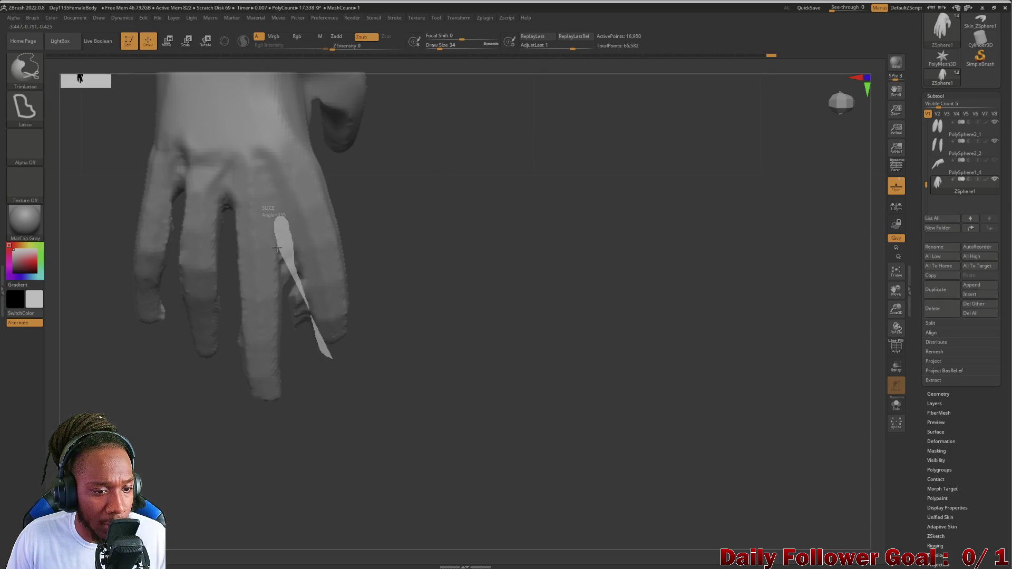
pyautogui.keyDown('ctrl'); pyautogui.keyDown('shift'); pyautogui.moveTo(284, 350); pyautogui.dragTo(293, 515); pyautogui.keyUp('shift'); pyautogui.keyUp('ctrl')
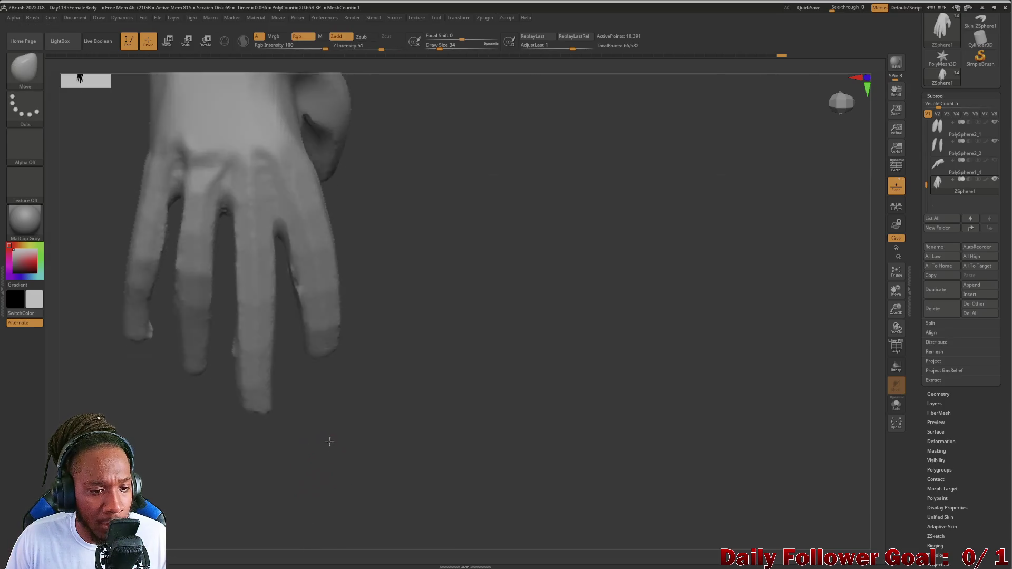
pyautogui.moveTo(327, 440); pyautogui.dragTo(312, 354)
pyautogui.moveTo(312, 354)
pyautogui.mouseDown(button='right')
pyautogui.moveTo(314, 396)
pyautogui.moveTo(271, 441)
pyautogui.mouseUp(button='right')
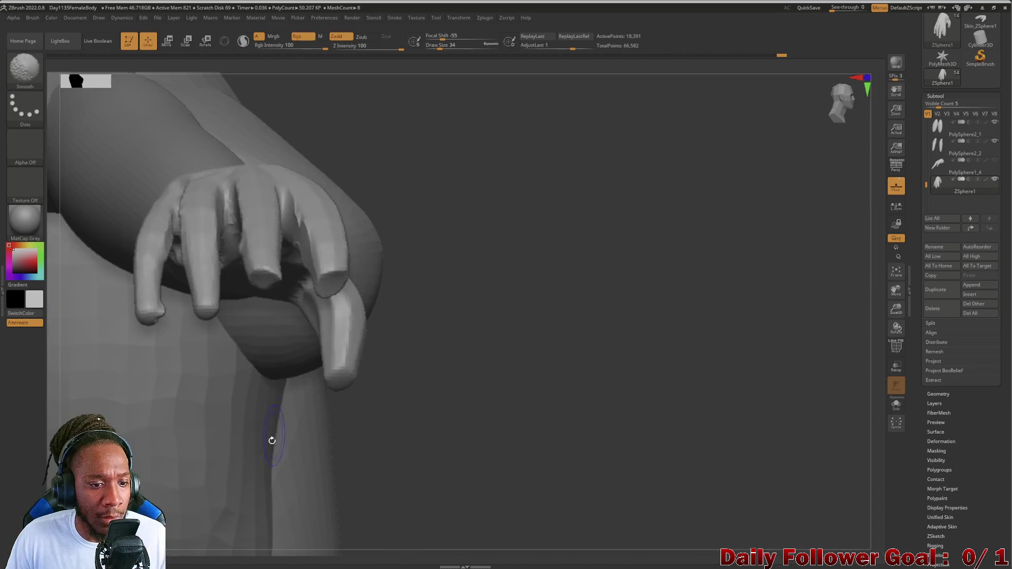
pyautogui.moveTo(363, 430)
pyautogui.mouseDown(button='right')
pyautogui.moveTo(282, 468)
pyautogui.moveTo(159, 458)
pyautogui.moveTo(179, 369)
pyautogui.moveTo(173, 353)
pyautogui.mouseUp(button='right')
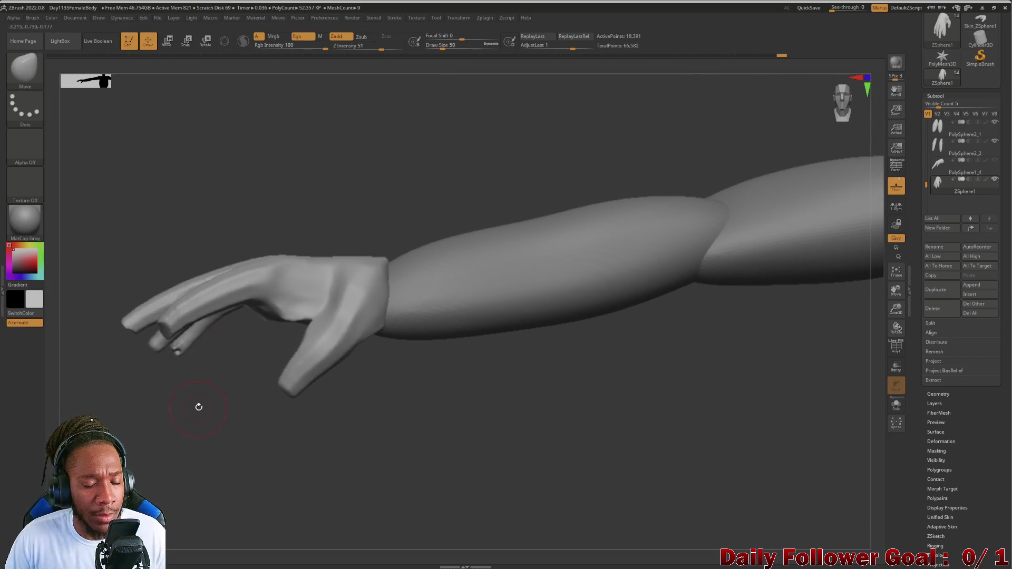
# Select the Move brush (B-M-V) and frame the forearm and hanging hand up close.
pyautogui.moveTo(199, 407)
pyautogui.mouseDown(button='right')
pyautogui.moveTo(219, 389)
pyautogui.moveTo(203, 425)
pyautogui.mouseUp(button='right')
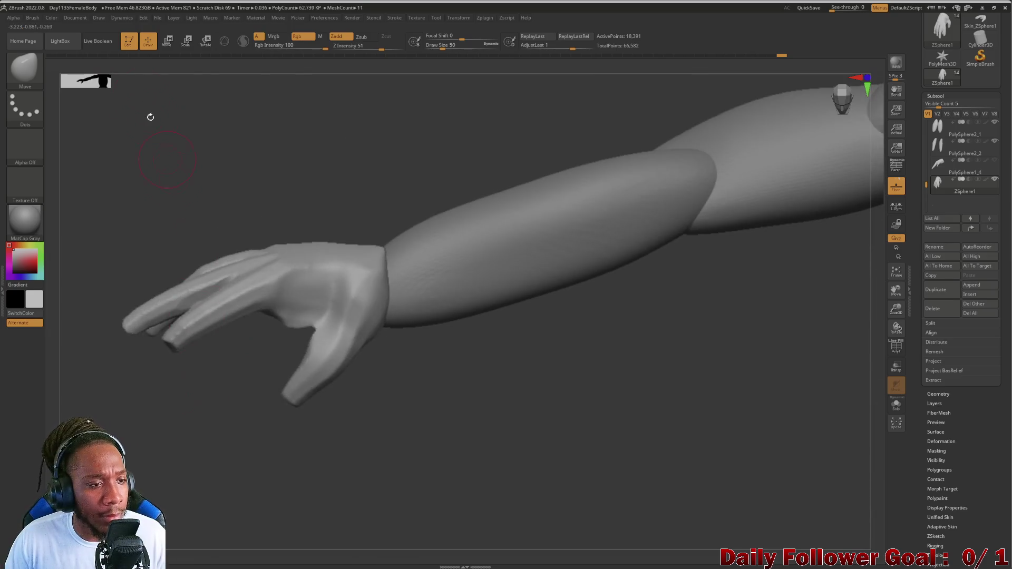
pyautogui.click(22, 78)
pyautogui.press('m')
pyautogui.press('v')
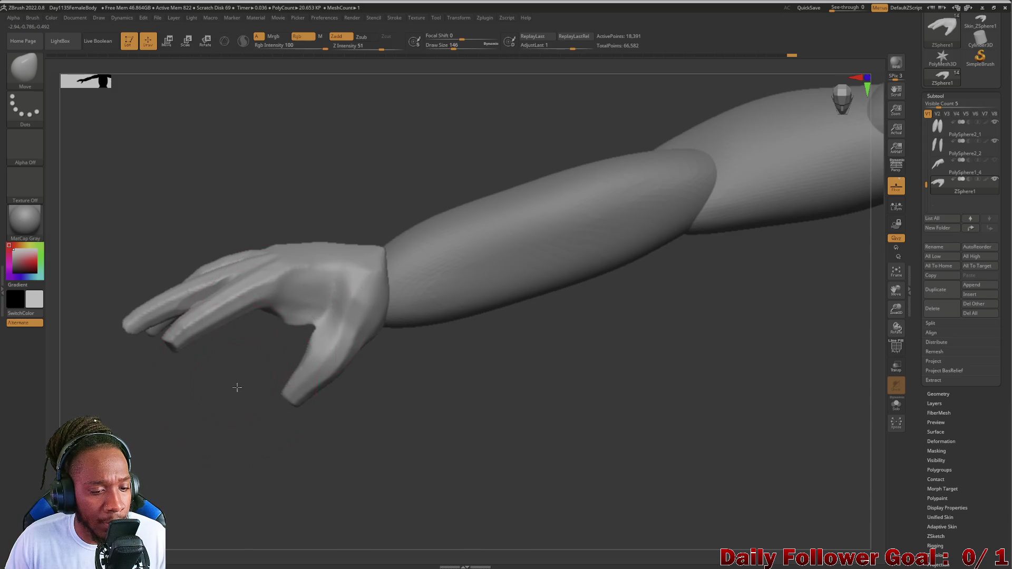
pyautogui.moveTo(237, 387); pyautogui.dragTo(268, 321, button='right')
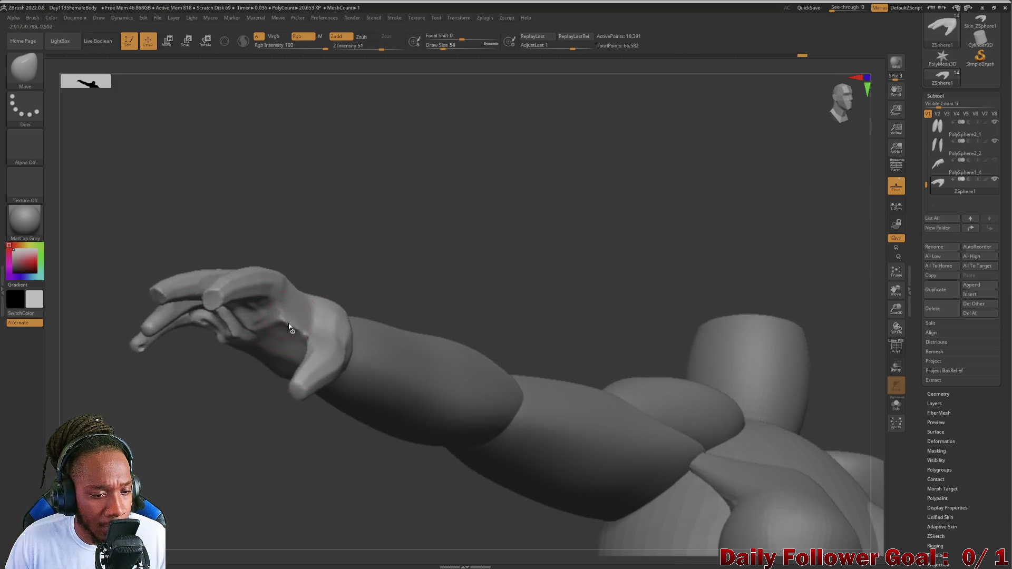
pyautogui.press('shift')
pyautogui.moveTo(279, 332); pyautogui.dragTo(252, 324, button='right')
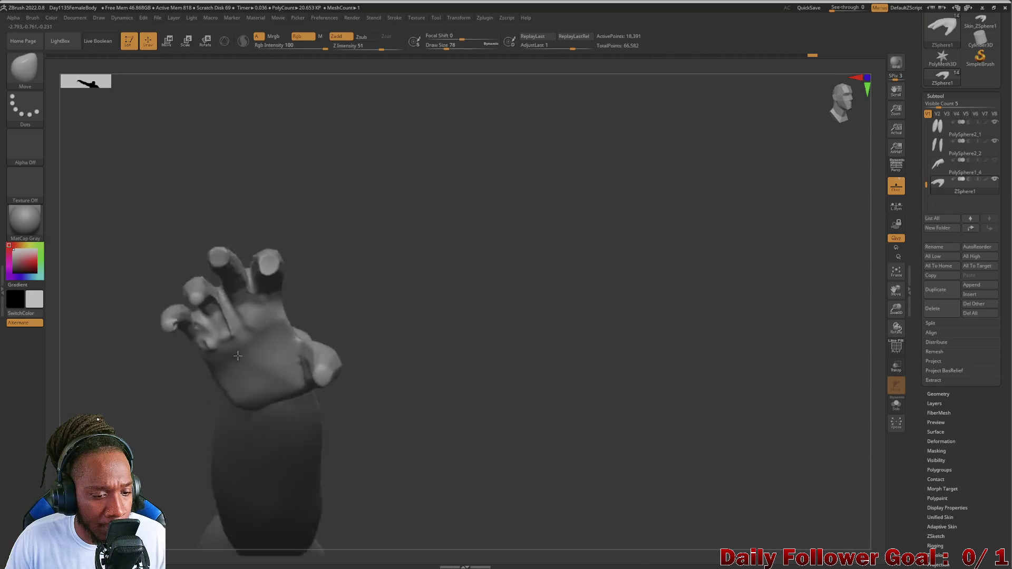
pyautogui.moveTo(223, 380)
pyautogui.mouseDown(button='right')
pyautogui.moveTo(139, 443)
pyautogui.moveTo(169, 446)
pyautogui.mouseUp(button='right')
pyautogui.moveTo(261, 421)
pyautogui.mouseDown(button='right')
pyautogui.moveTo(466, 427)
pyautogui.moveTo(477, 301)
pyautogui.moveTo(443, 262)
pyautogui.moveTo(388, 375)
pyautogui.moveTo(272, 407)
pyautogui.mouseUp(button='right')
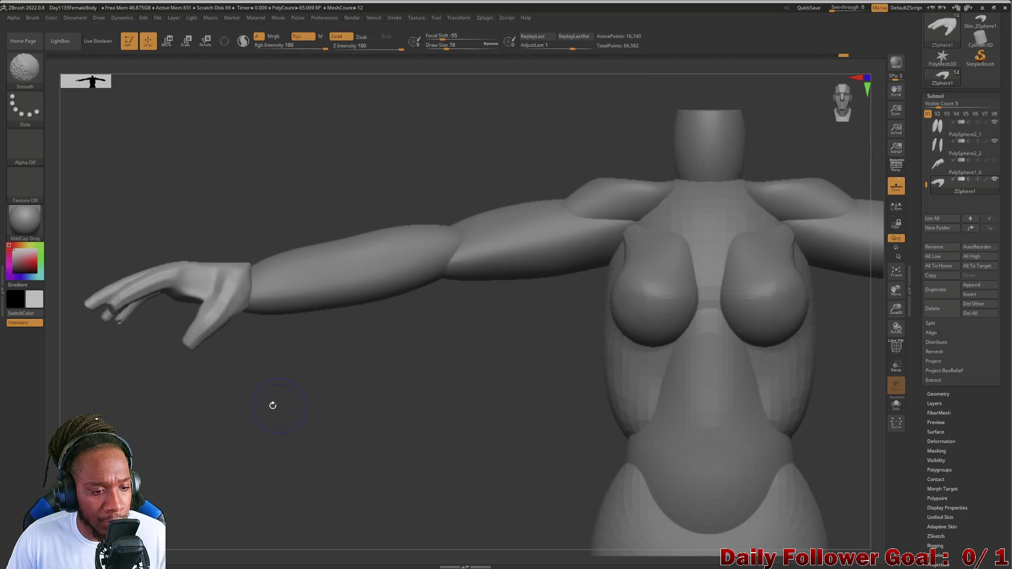
pyautogui.keyDown('alt'); pyautogui.moveTo(237, 441); pyautogui.dragTo(249, 147, button='right'); pyautogui.keyUp('alt')
pyautogui.moveTo(237, 84)
pyautogui.keyDown('alt'); pyautogui.mouseDown(button='right')
pyautogui.moveTo(159, 464)
pyautogui.moveTo(302, 420)
pyautogui.moveTo(292, 386)
pyautogui.mouseUp(button='right'); pyautogui.keyUp('alt')
pyautogui.moveTo(396, 248)
pyautogui.mouseDown(button='right')
pyautogui.moveTo(305, 355)
pyautogui.moveTo(319, 301)
pyautogui.moveTo(332, 293)
pyautogui.moveTo(292, 282)
pyautogui.mouseUp(button='right')
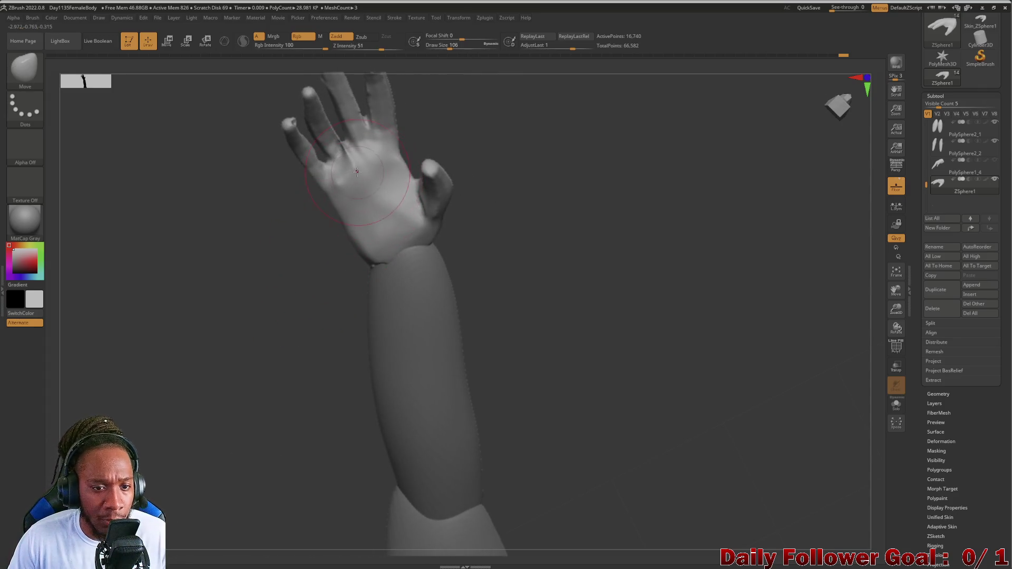
# Smooth the palm with an enlarged brush, then inspect the hand from several angles.
pyautogui.press(']')
pyautogui.moveTo(355, 174)
pyautogui.mouseDown()
pyautogui.moveTo(340, 150)
pyautogui.moveTo(380, 217)
pyautogui.mouseUp()
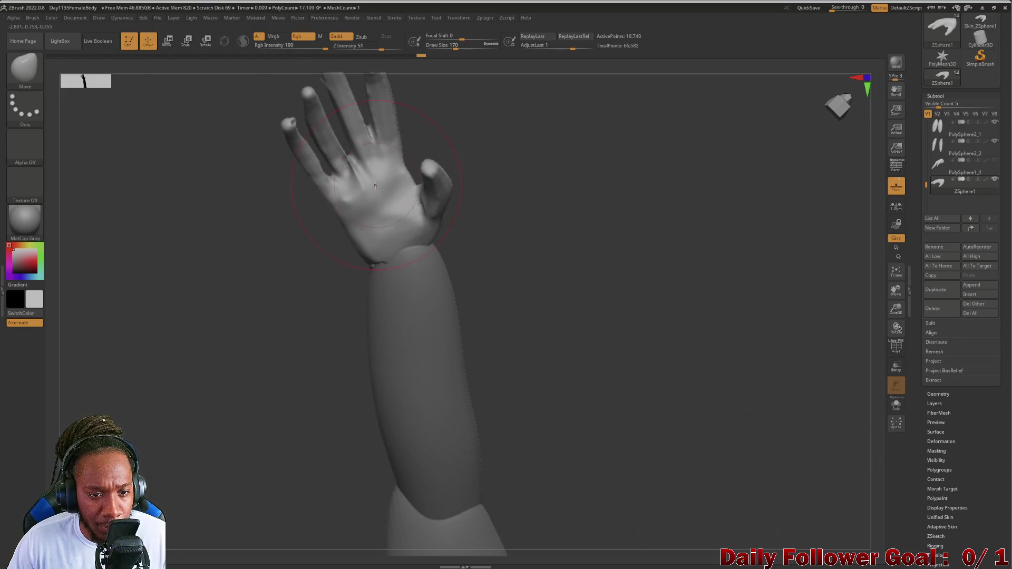
pyautogui.moveTo(319, 277)
pyautogui.mouseDown(button='right')
pyautogui.moveTo(285, 328)
pyautogui.moveTo(290, 185)
pyautogui.moveTo(311, 257)
pyautogui.moveTo(310, 362)
pyautogui.mouseUp(button='right')
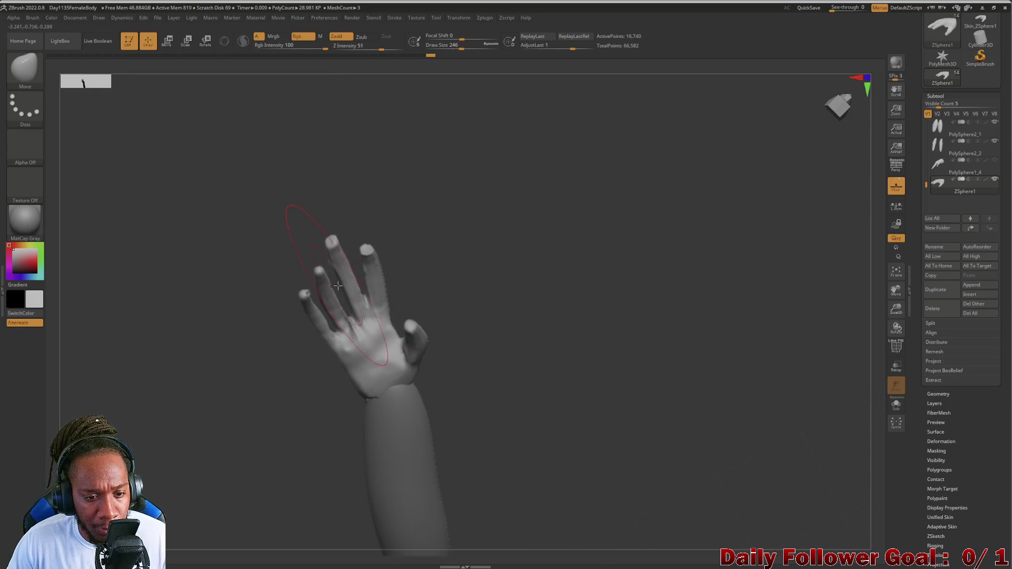
pyautogui.moveTo(318, 296); pyautogui.dragTo(274, 399)
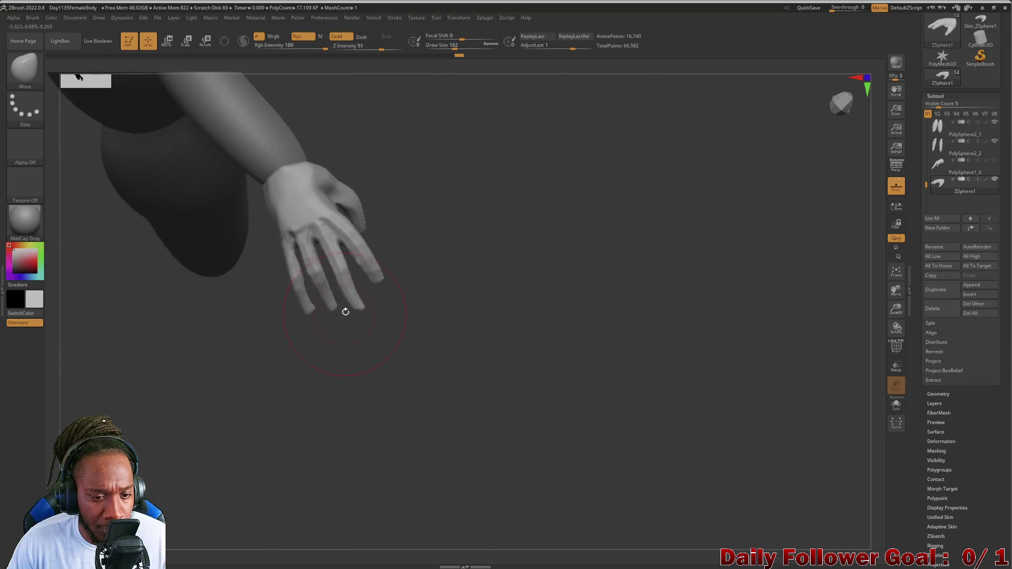
pyautogui.moveTo(309, 384)
pyautogui.mouseDown()
pyautogui.moveTo(316, 368)
pyautogui.moveTo(309, 400)
pyautogui.moveTo(276, 355)
pyautogui.moveTo(243, 345)
pyautogui.moveTo(306, 368)
pyautogui.moveTo(359, 288)
pyautogui.moveTo(351, 282)
pyautogui.mouseUp()
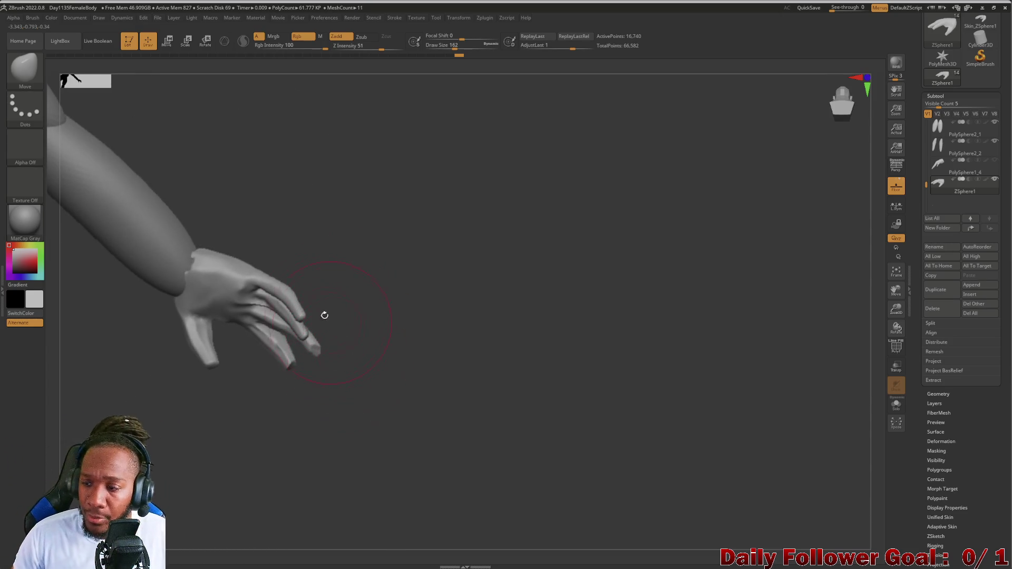
# Pull the fingertips upward with Move, undo the unwanted reshaping, and reframe the hand.
pyautogui.moveTo(314, 349)
pyautogui.mouseDown()
pyautogui.moveTo(340, 308)
pyautogui.moveTo(338, 264)
pyautogui.mouseUp()
pyautogui.moveTo(305, 316)
pyautogui.mouseDown()
pyautogui.moveTo(312, 247)
pyautogui.moveTo(279, 306)
pyautogui.mouseUp()
pyautogui.hotkey('ctrl', 'z')
pyautogui.moveTo(280, 307)
pyautogui.mouseDown(button='right')
pyautogui.moveTo(263, 335)
pyautogui.moveTo(262, 280)
pyautogui.moveTo(237, 245)
pyautogui.moveTo(260, 327)
pyautogui.mouseUp(button='right')
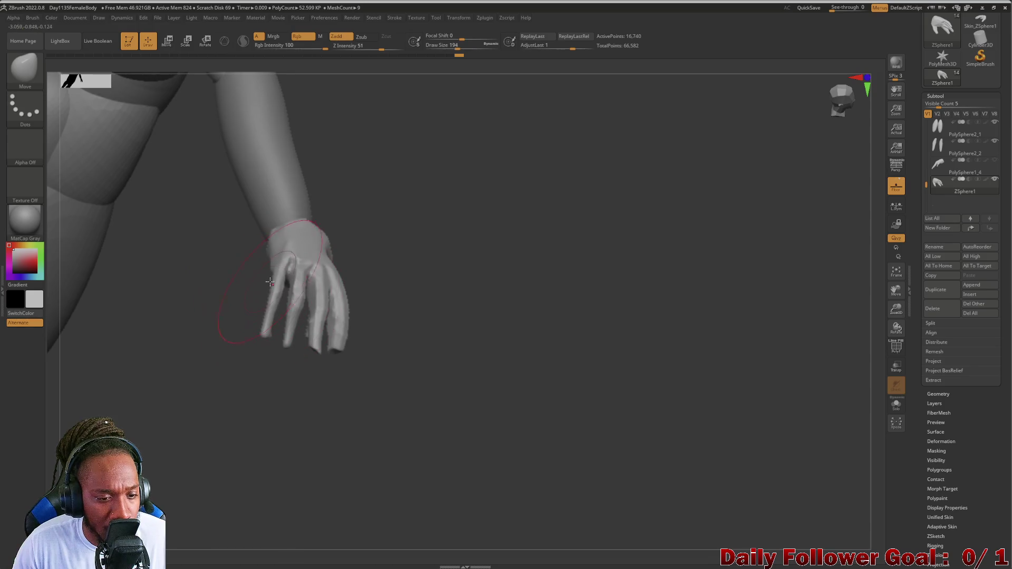
pyautogui.moveTo(223, 294)
pyautogui.mouseDown(button='right')
pyautogui.moveTo(211, 355)
pyautogui.moveTo(274, 267)
pyautogui.mouseUp(button='right')
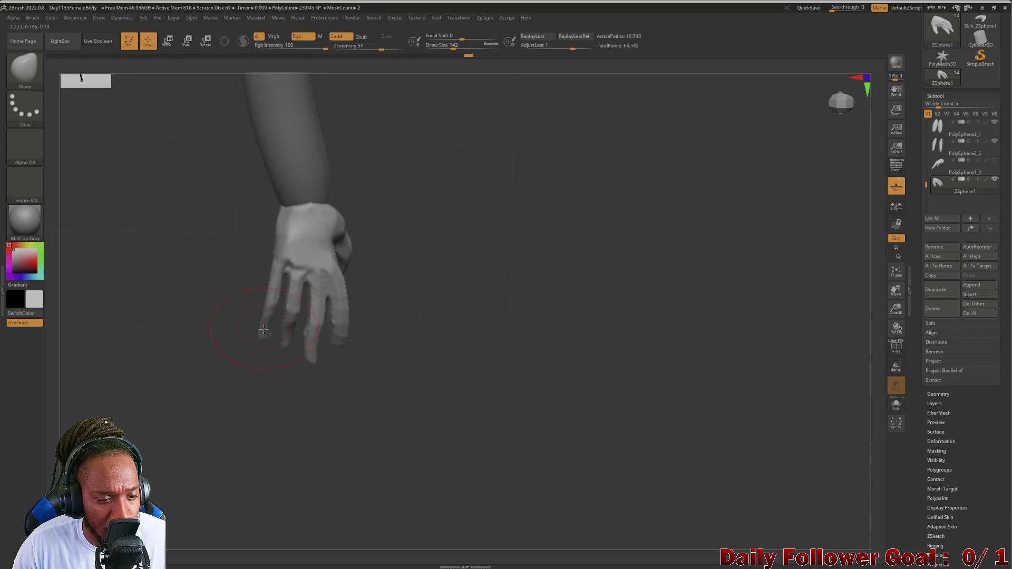
pyautogui.moveTo(265, 326)
pyautogui.mouseDown(button='right')
pyautogui.moveTo(227, 305)
pyautogui.moveTo(208, 315)
pyautogui.moveTo(213, 296)
pyautogui.moveTo(224, 316)
pyautogui.moveTo(249, 316)
pyautogui.moveTo(238, 333)
pyautogui.moveTo(183, 361)
pyautogui.moveTo(149, 328)
pyautogui.moveTo(188, 333)
pyautogui.moveTo(199, 242)
pyautogui.moveTo(227, 309)
pyautogui.mouseUp(button='right')
# Bend the fingers into a curled pose and zoom in on the raised hand for detail work.
pyautogui.moveTo(232, 342); pyautogui.dragTo(234, 342)
pyautogui.moveTo(234, 333); pyautogui.dragTo(135, 356, button='right')
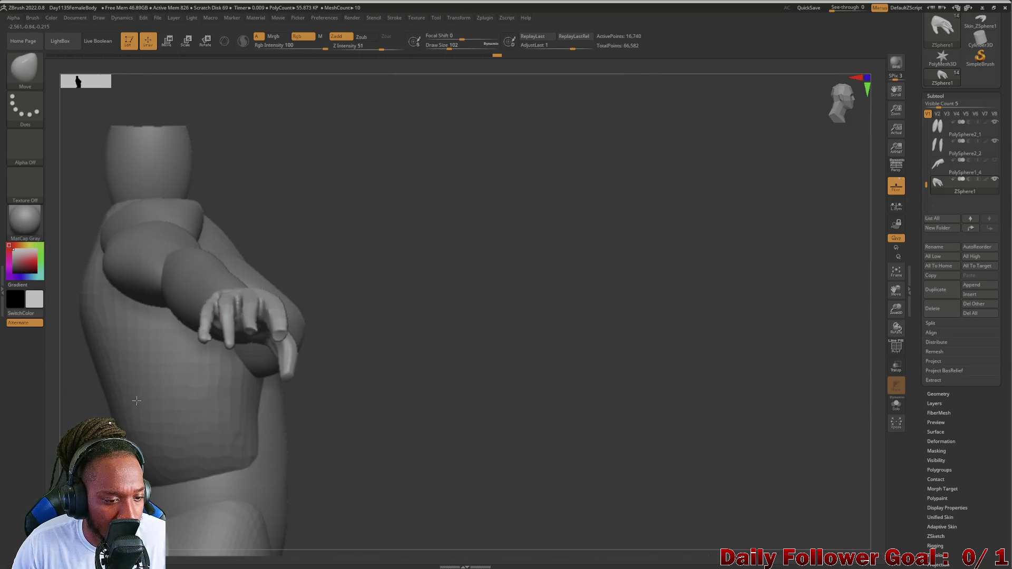
pyautogui.moveTo(70, 389); pyautogui.dragTo(79, 407, button='right')
pyautogui.moveTo(345, 376)
pyautogui.mouseDown(button='right')
pyautogui.moveTo(121, 409)
pyautogui.moveTo(126, 389)
pyautogui.moveTo(132, 433)
pyautogui.moveTo(120, 400)
pyautogui.moveTo(136, 389)
pyautogui.moveTo(125, 412)
pyautogui.moveTo(119, 377)
pyautogui.mouseUp(button='right')
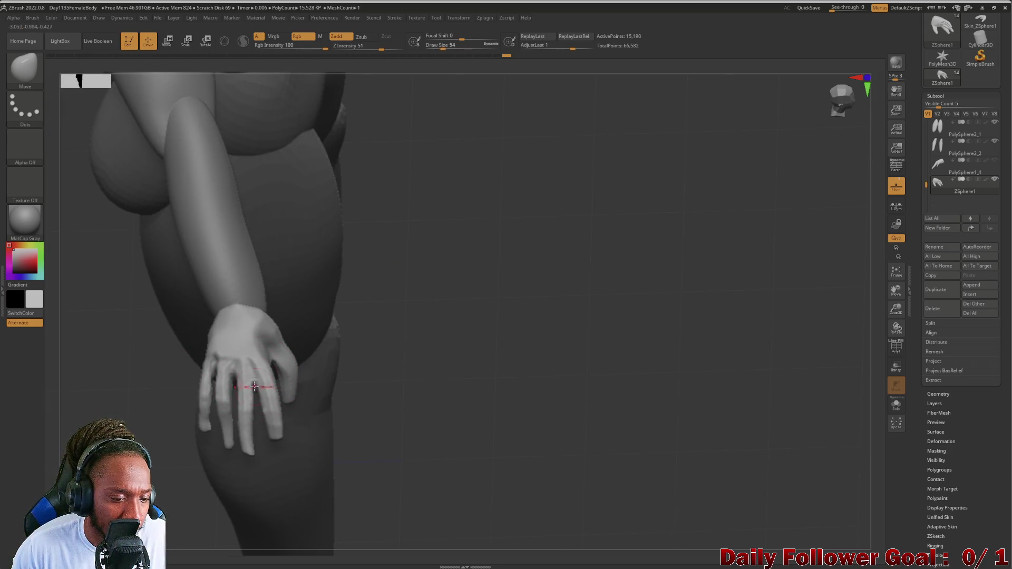
pyautogui.moveTo(197, 406)
pyautogui.mouseDown(button='right')
pyautogui.moveTo(100, 316)
pyautogui.moveTo(95, 235)
pyautogui.moveTo(114, 228)
pyautogui.moveTo(134, 319)
pyautogui.mouseUp(button='right')
pyautogui.moveTo(124, 378)
pyautogui.mouseDown(button='right')
pyautogui.moveTo(150, 346)
pyautogui.moveTo(120, 407)
pyautogui.moveTo(111, 368)
pyautogui.moveTo(154, 376)
pyautogui.moveTo(125, 392)
pyautogui.mouseUp(button='right')
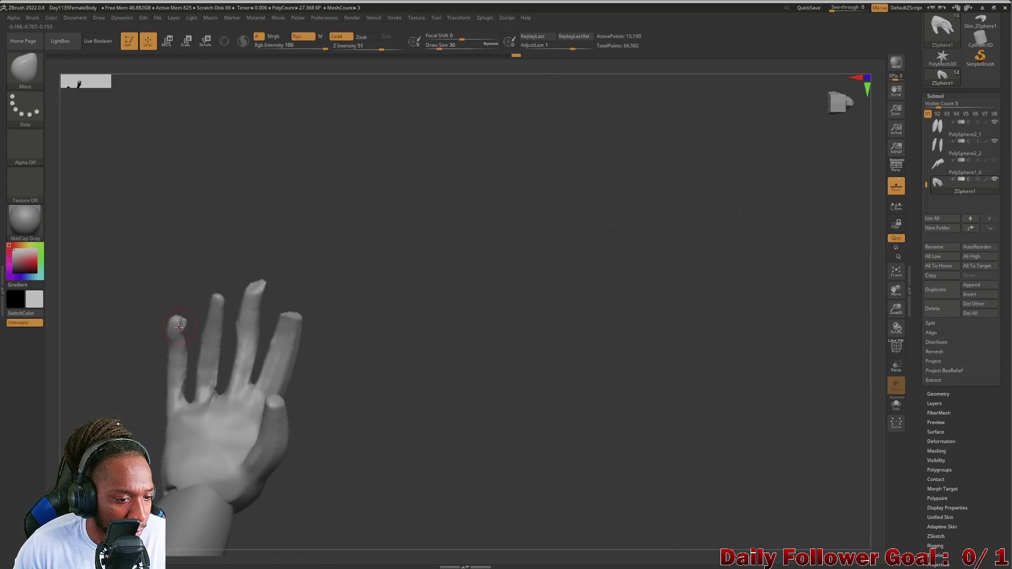
# Select the Inflat brush and isolate the hand with the palm facing the camera.
pyautogui.press('shift')
pyautogui.click(32, 79)
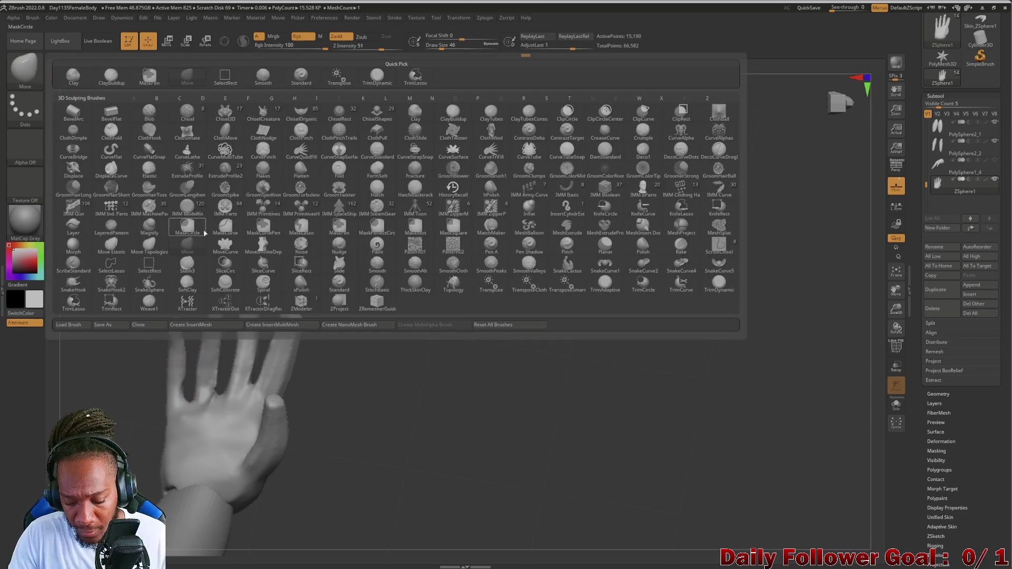
pyautogui.press('i')
pyautogui.click(528, 210)
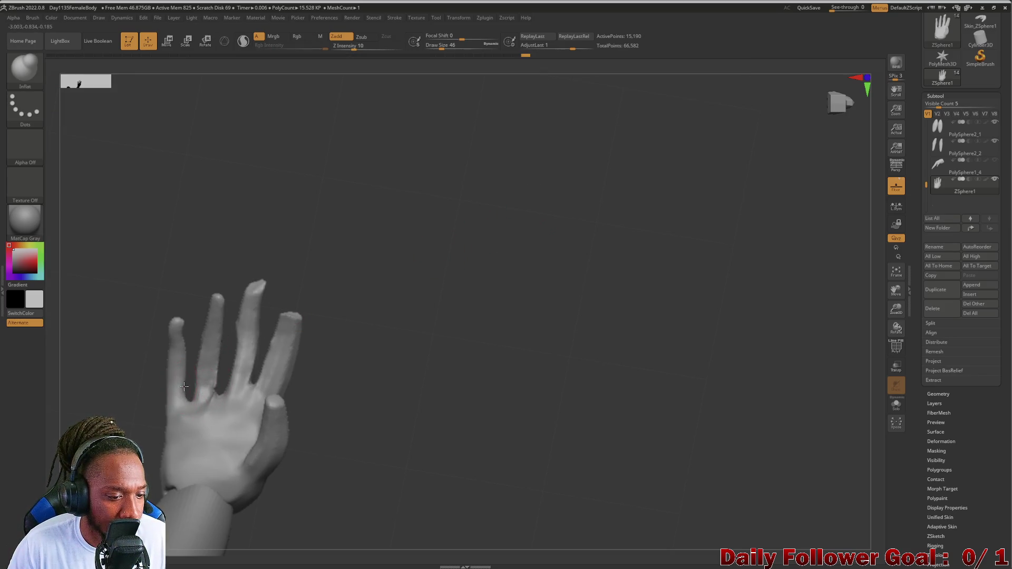
pyautogui.press('shift')
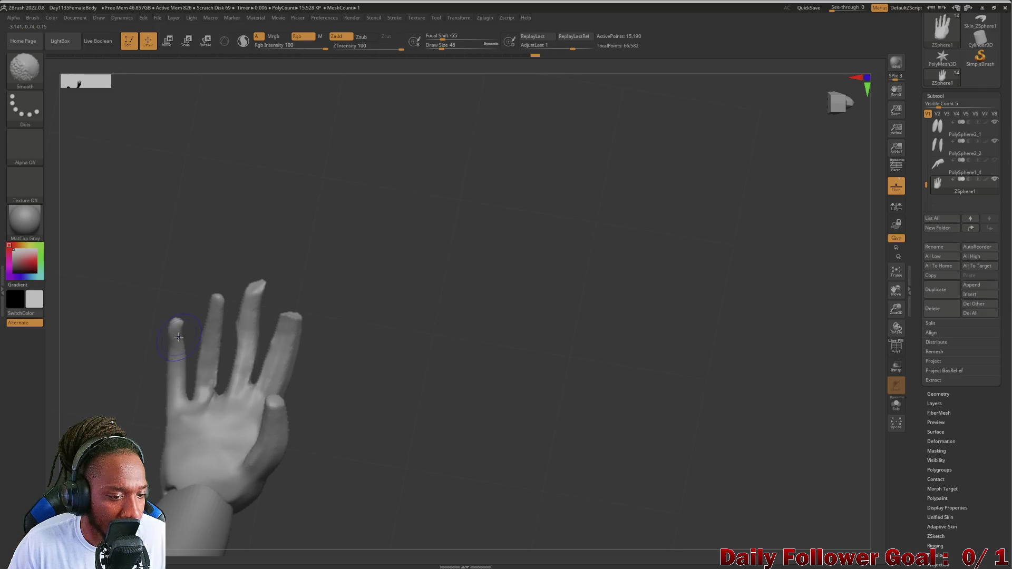
pyautogui.moveTo(183, 343); pyautogui.dragTo(187, 321, button='right')
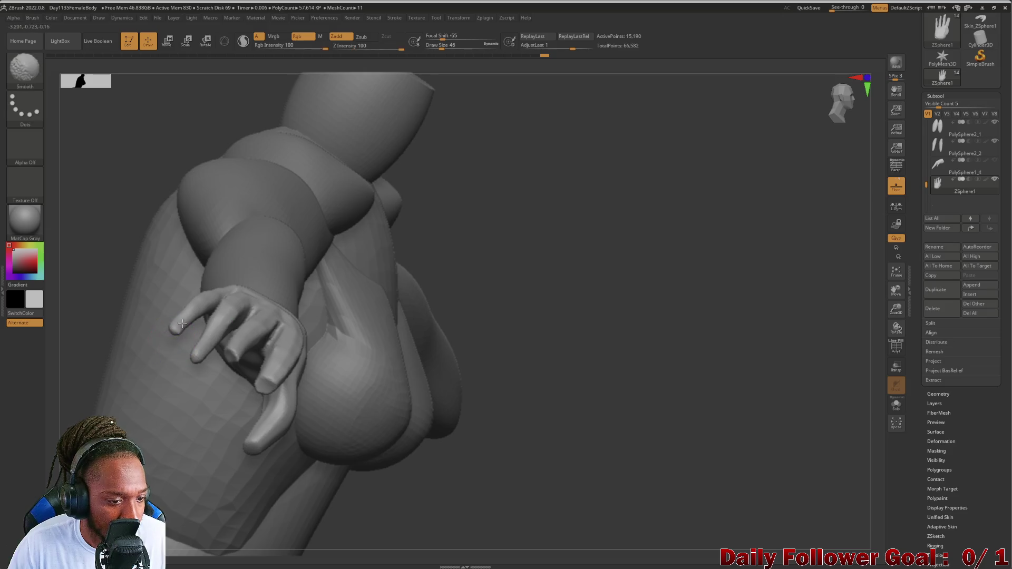
pyautogui.moveTo(138, 174); pyautogui.dragTo(173, 203, button='right')
# Smooth out the crease on the middle finger, checking the hand against the arm and torso.
pyautogui.press('shift')
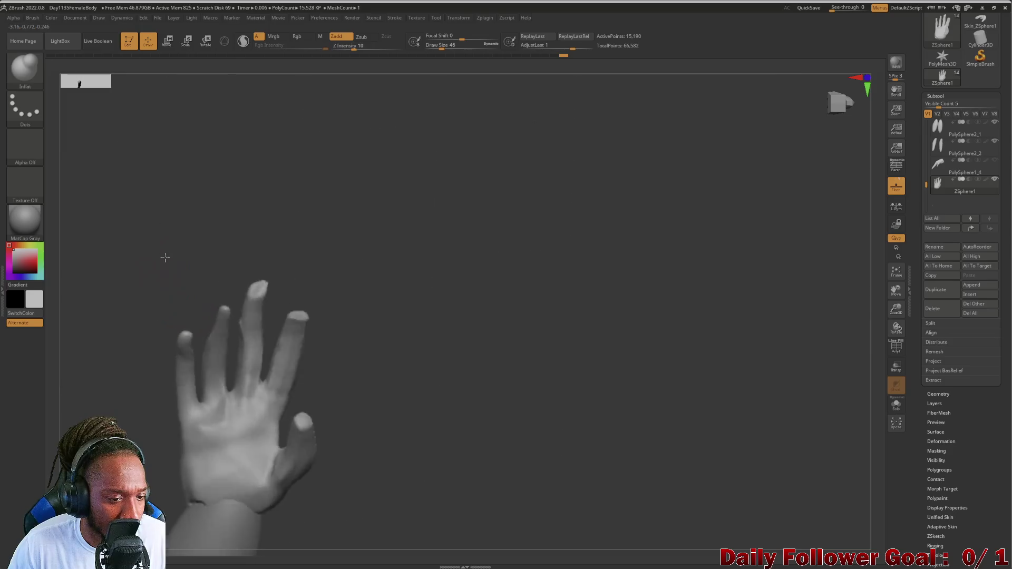
pyautogui.moveTo(172, 309); pyautogui.dragTo(223, 393, button='right')
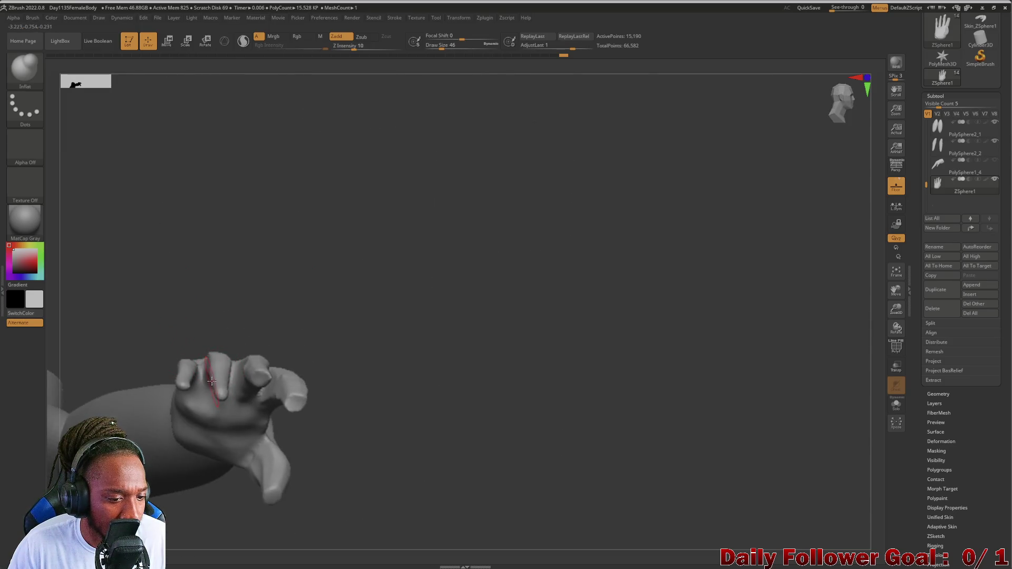
pyautogui.moveTo(197, 298); pyautogui.dragTo(227, 398, button='right')
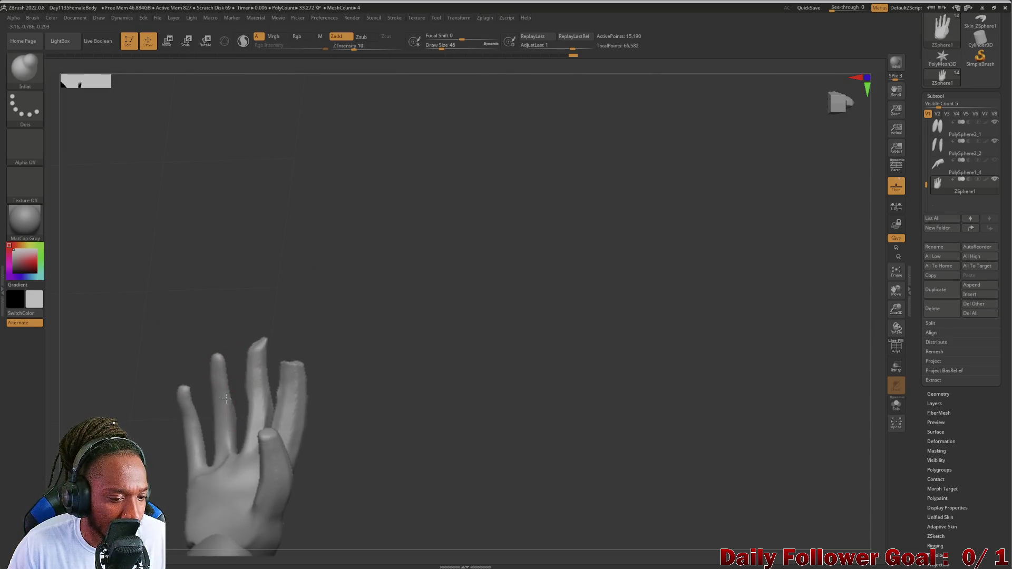
pyautogui.press('shift')
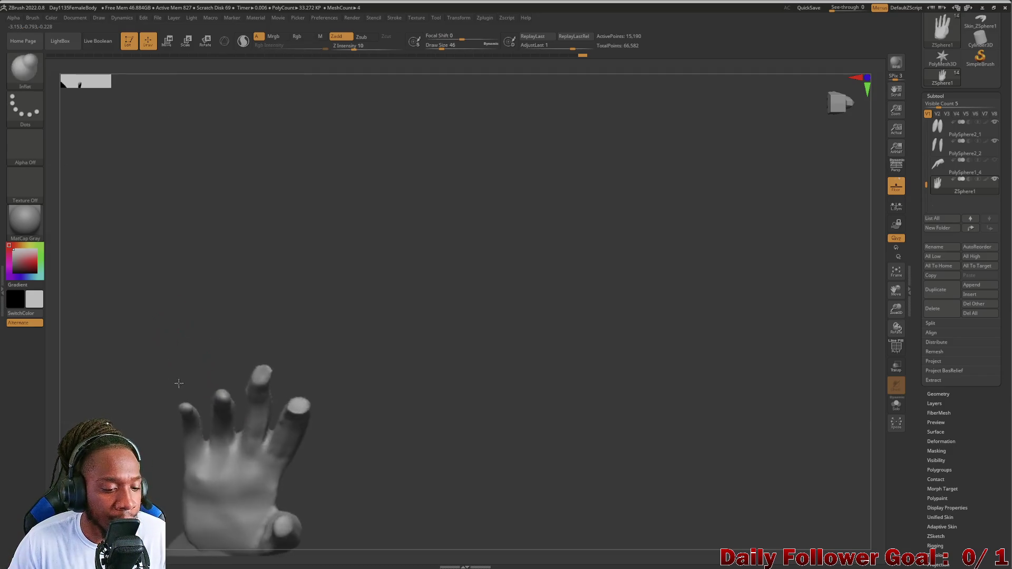
pyautogui.moveTo(192, 369); pyautogui.dragTo(213, 497, button='right')
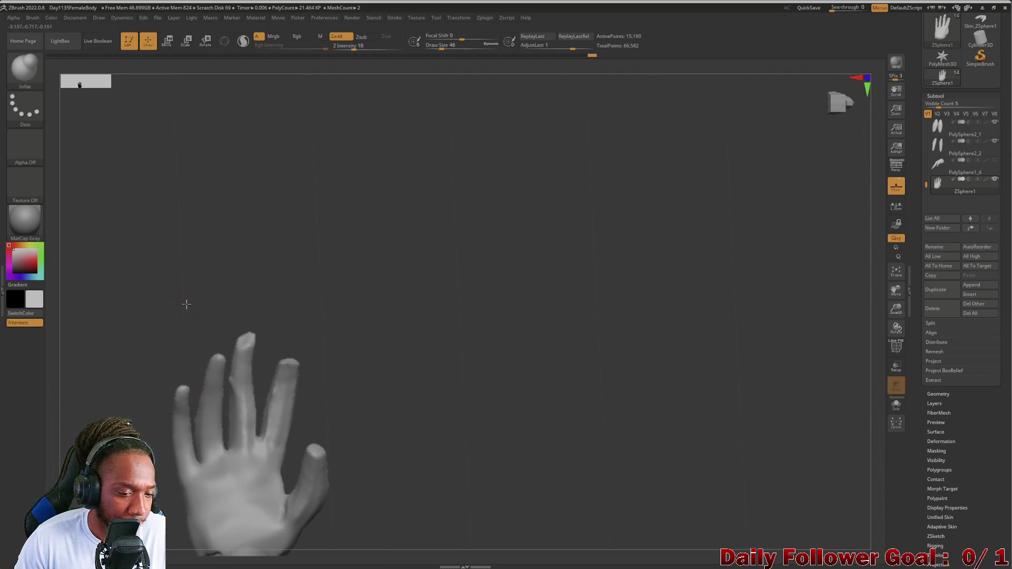
pyautogui.keyDown('shift'); pyautogui.moveTo(245, 348); pyautogui.dragTo(238, 399); pyautogui.keyUp('shift')
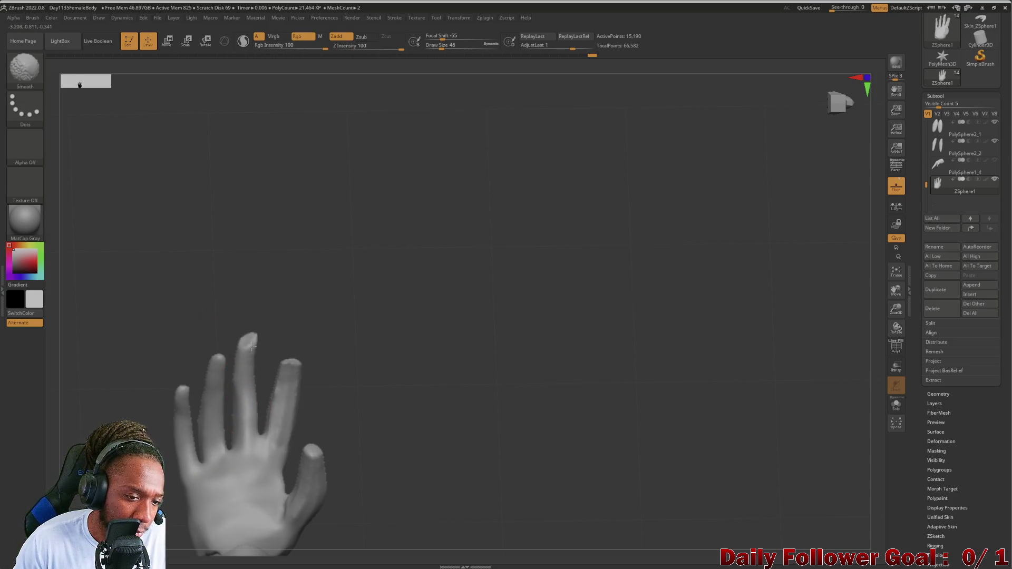
pyautogui.moveTo(250, 284); pyautogui.dragTo(225, 406, button='right')
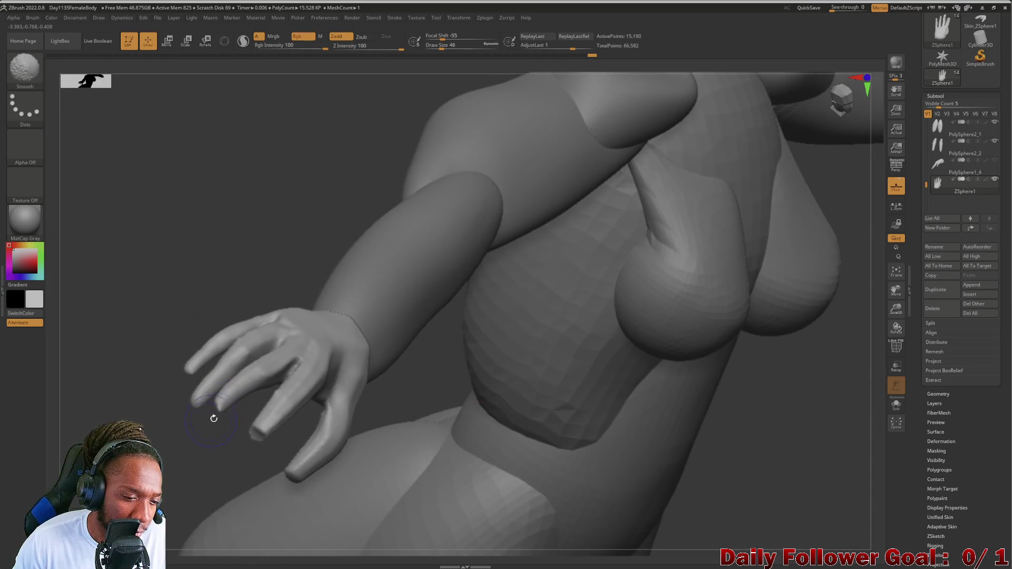
pyautogui.moveTo(221, 309); pyautogui.dragTo(257, 462, button='right')
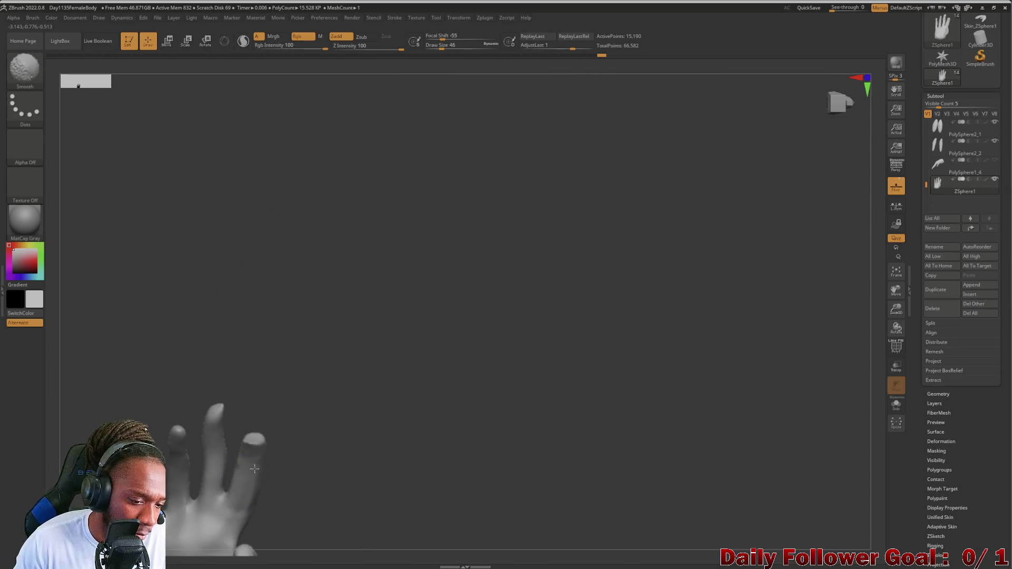
pyautogui.moveTo(245, 506)
pyautogui.mouseDown(button='right')
pyautogui.moveTo(248, 237)
pyautogui.moveTo(192, 341)
pyautogui.moveTo(212, 337)
pyautogui.moveTo(182, 233)
pyautogui.moveTo(182, 322)
pyautogui.moveTo(240, 348)
pyautogui.moveTo(256, 262)
pyautogui.moveTo(235, 314)
pyautogui.moveTo(229, 298)
pyautogui.moveTo(213, 377)
pyautogui.moveTo(264, 221)
pyautogui.mouseUp(button='right')
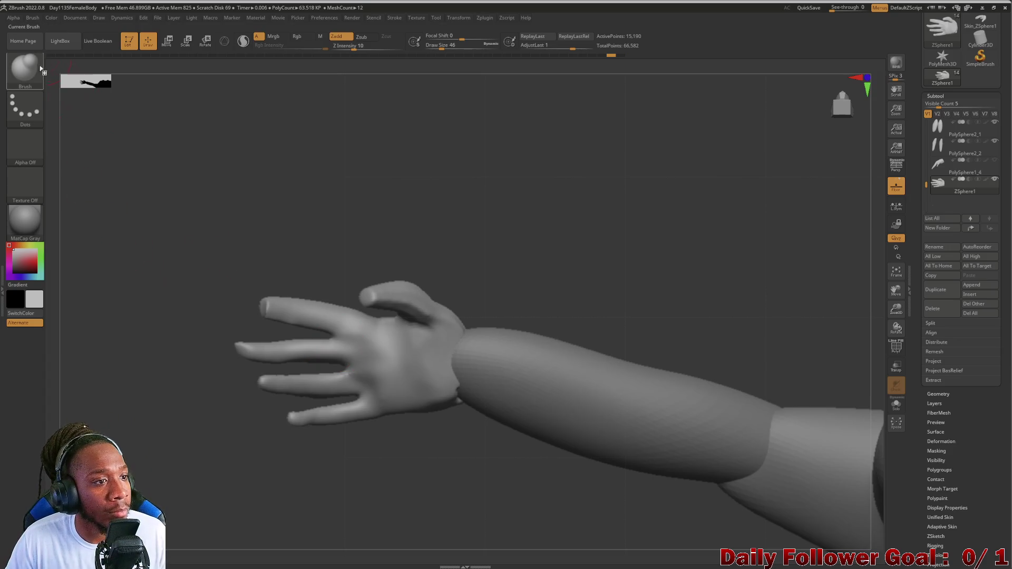
# Select the Move brush and inspect the fingers from the side and above.
pyautogui.click(25, 67)
pyautogui.click(218, 79)
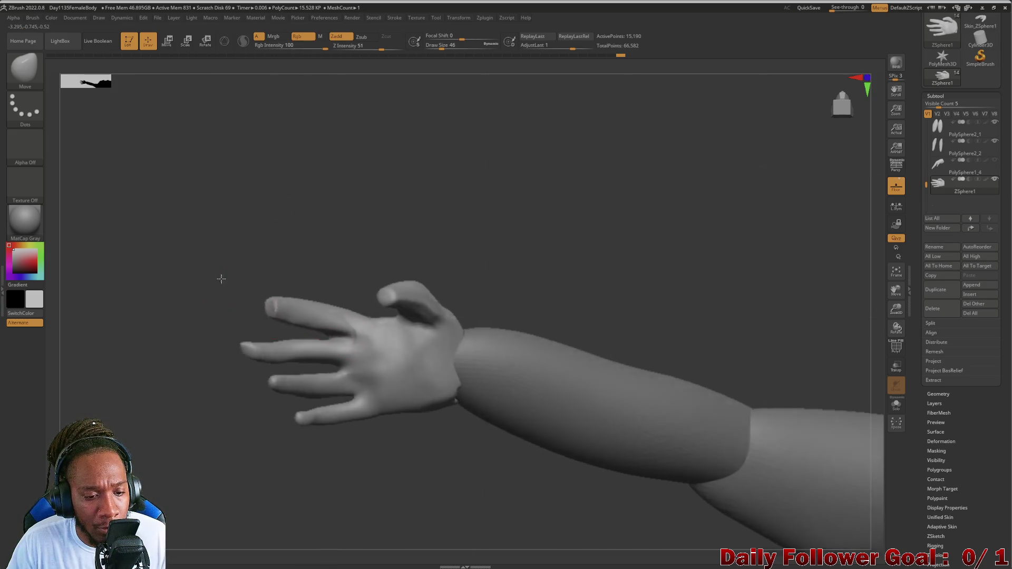
pyautogui.moveTo(214, 278); pyautogui.dragTo(354, 341)
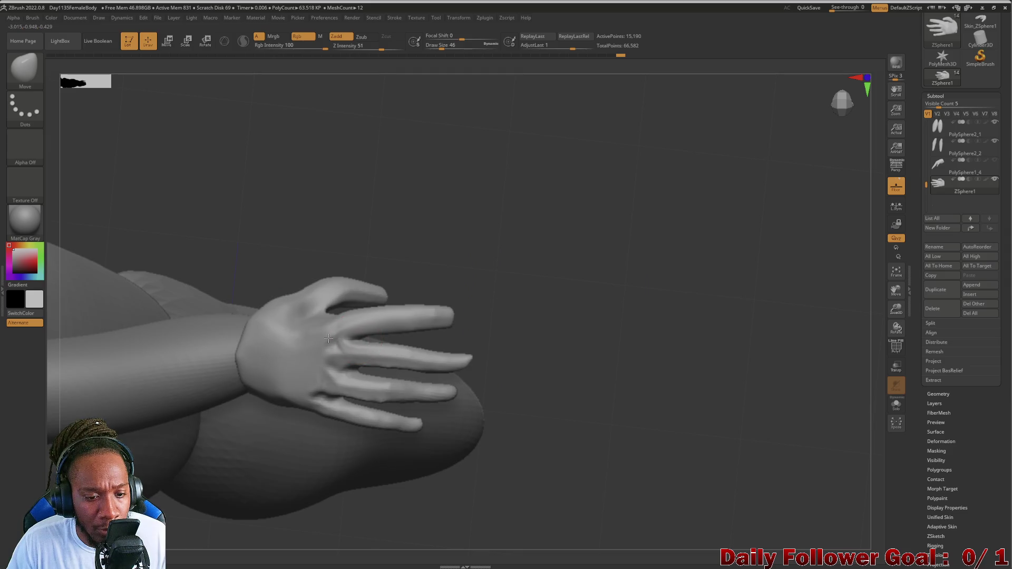
pyautogui.moveTo(483, 334)
pyautogui.mouseDown()
pyautogui.moveTo(279, 248)
pyautogui.moveTo(356, 290)
pyautogui.mouseUp()
pyautogui.moveTo(415, 330)
pyautogui.mouseDown()
pyautogui.moveTo(394, 283)
pyautogui.moveTo(285, 314)
pyautogui.mouseUp()
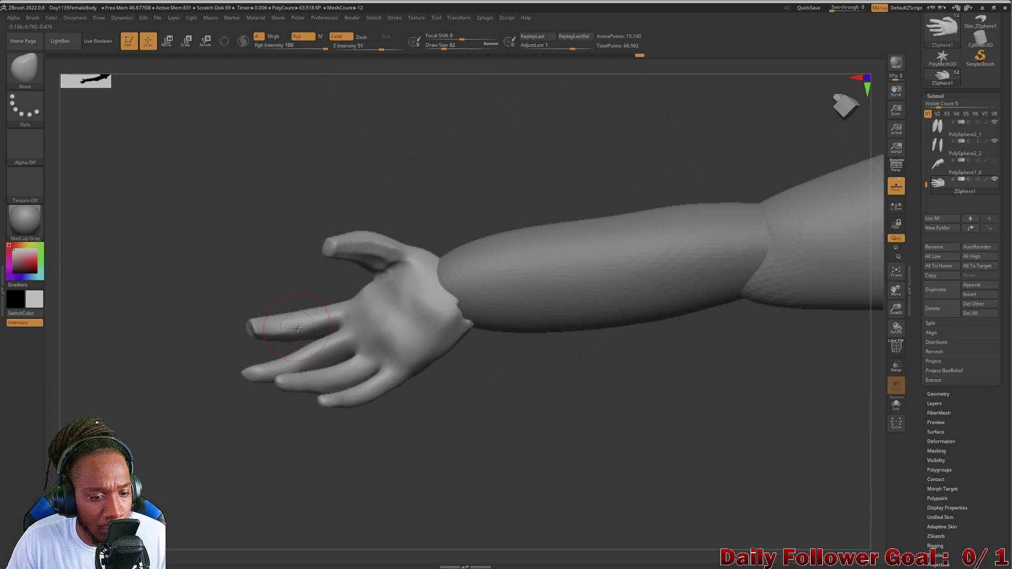